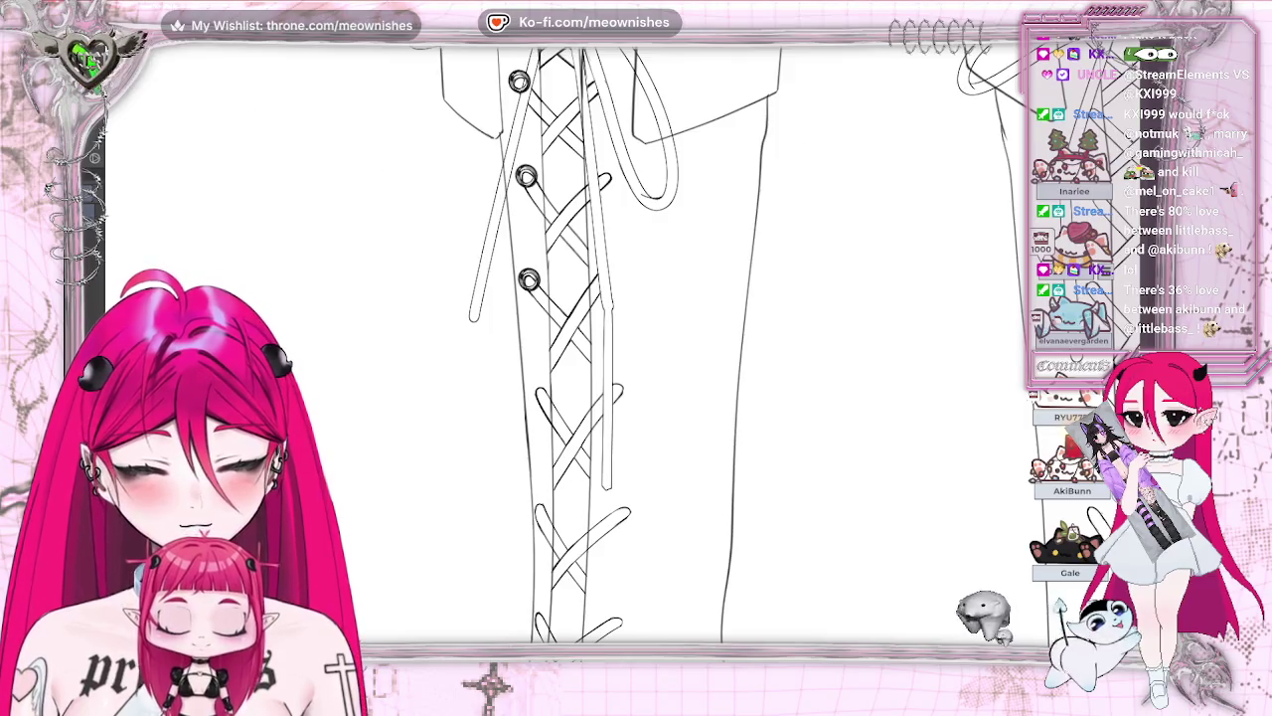
# Draw two more eyelet circles lower down the left boot's lace line, below the existing four
pyautogui.moveTo(519, 99); pyautogui.dragTo(533, 359)
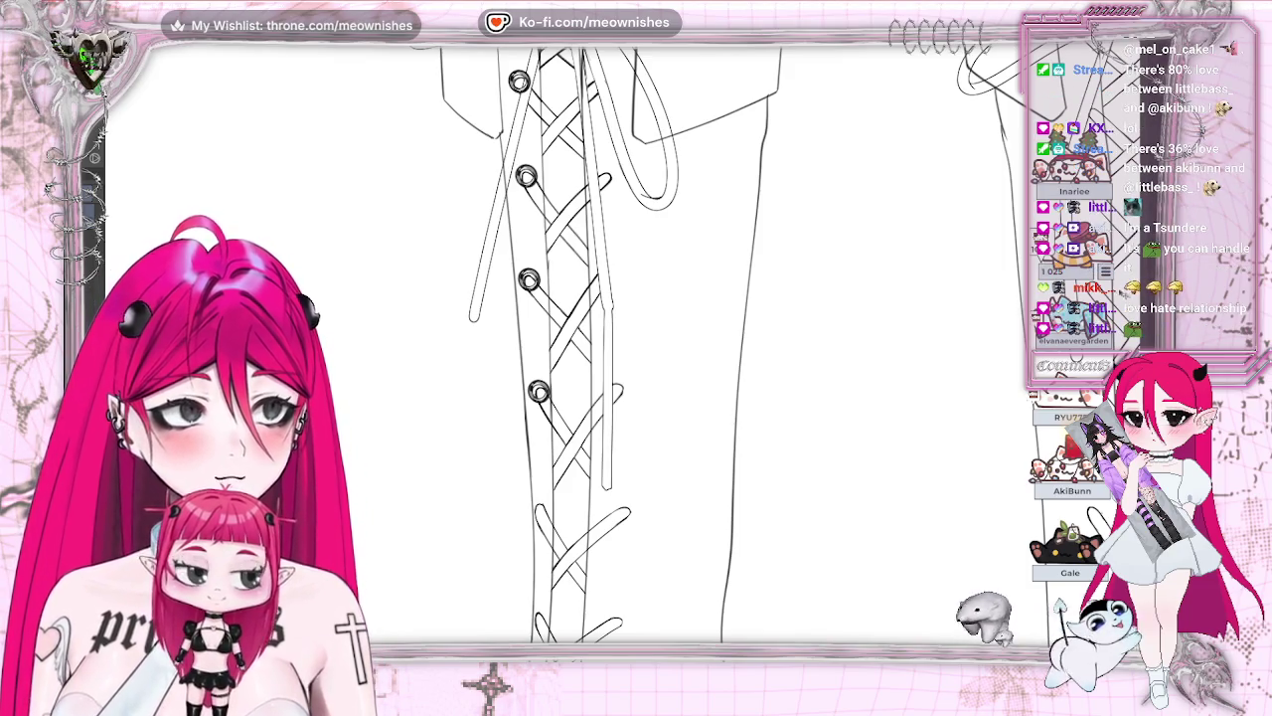
pyautogui.scroll(1, 596, 337)
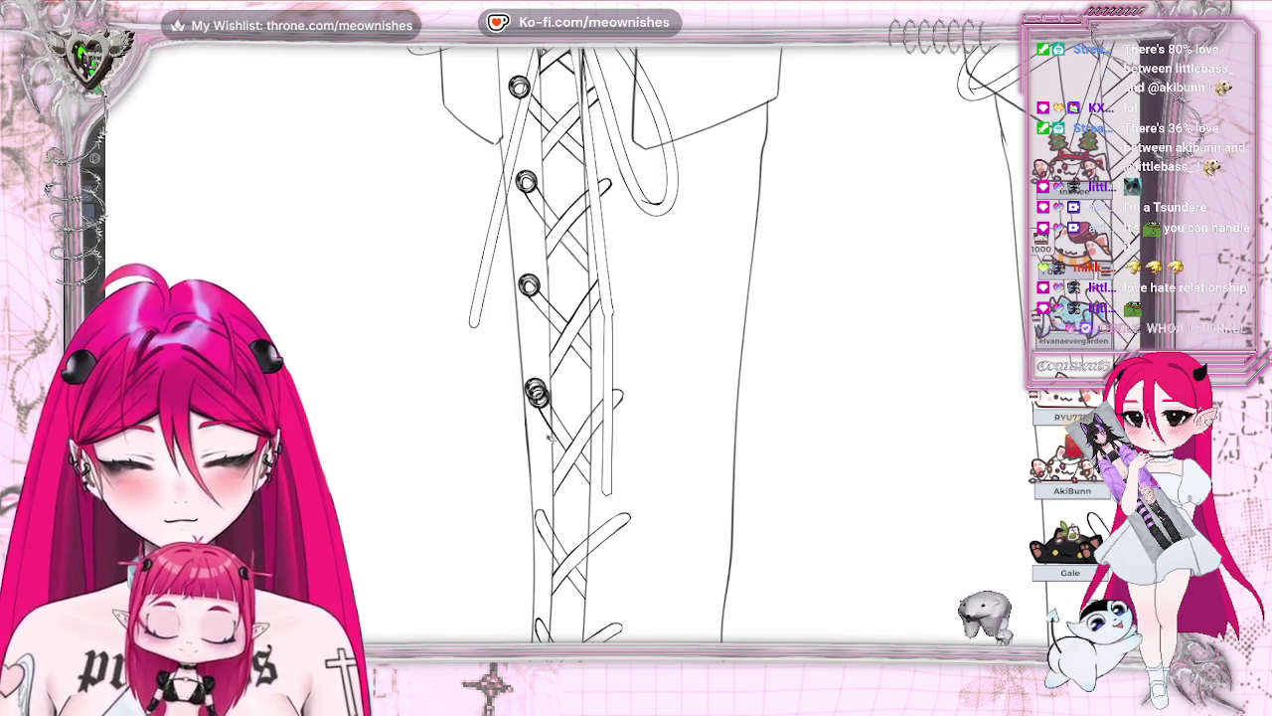
pyautogui.moveTo(599, 357); pyautogui.dragTo(597, 471)
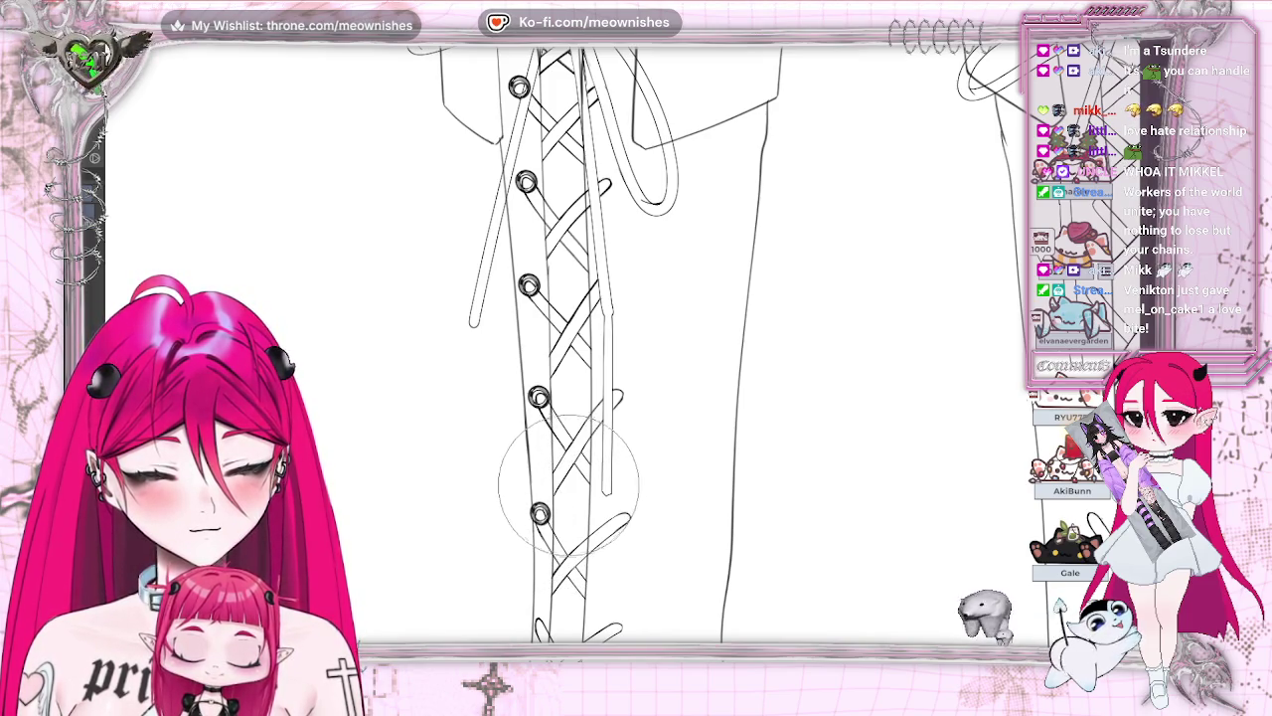
pyautogui.scroll(-2, 596, 348)
pyautogui.scroll(-2, 596, 348)
pyautogui.scroll(-2, 597, 347)
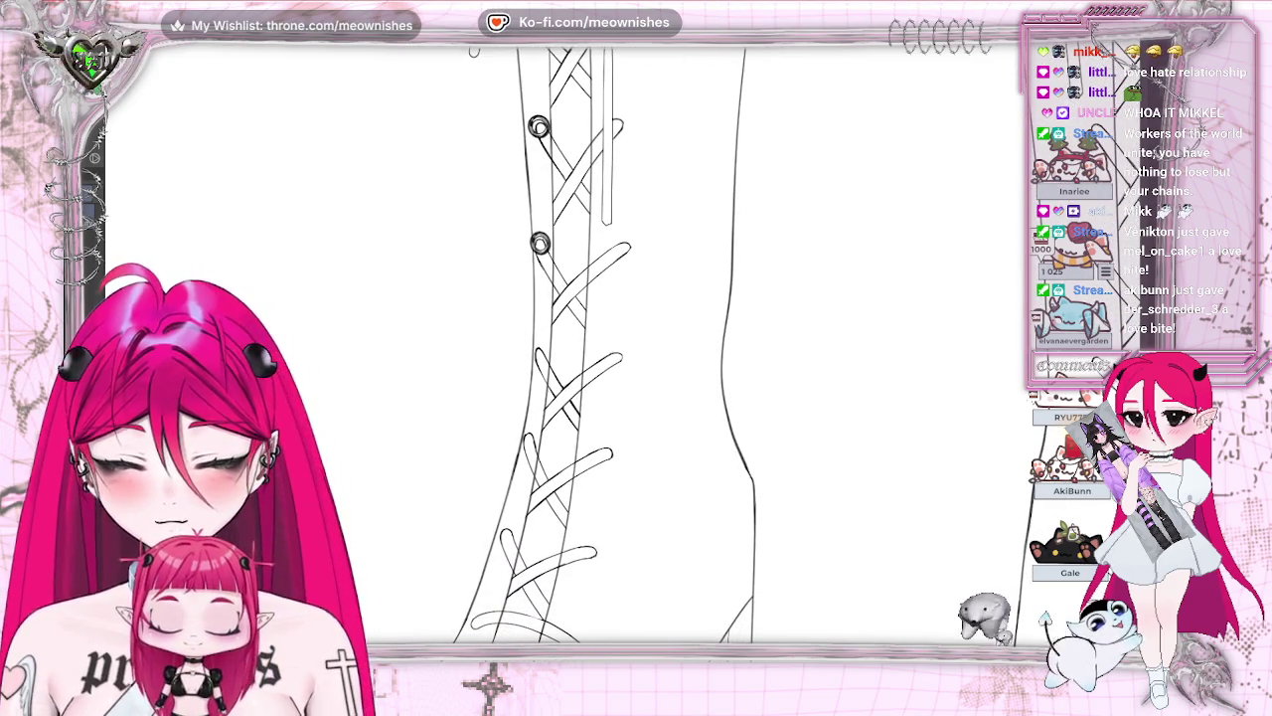
# Paste an eyelet copy onto the lacing, nudge it down, and check both boots zoomed out
pyautogui.click(95, 30)
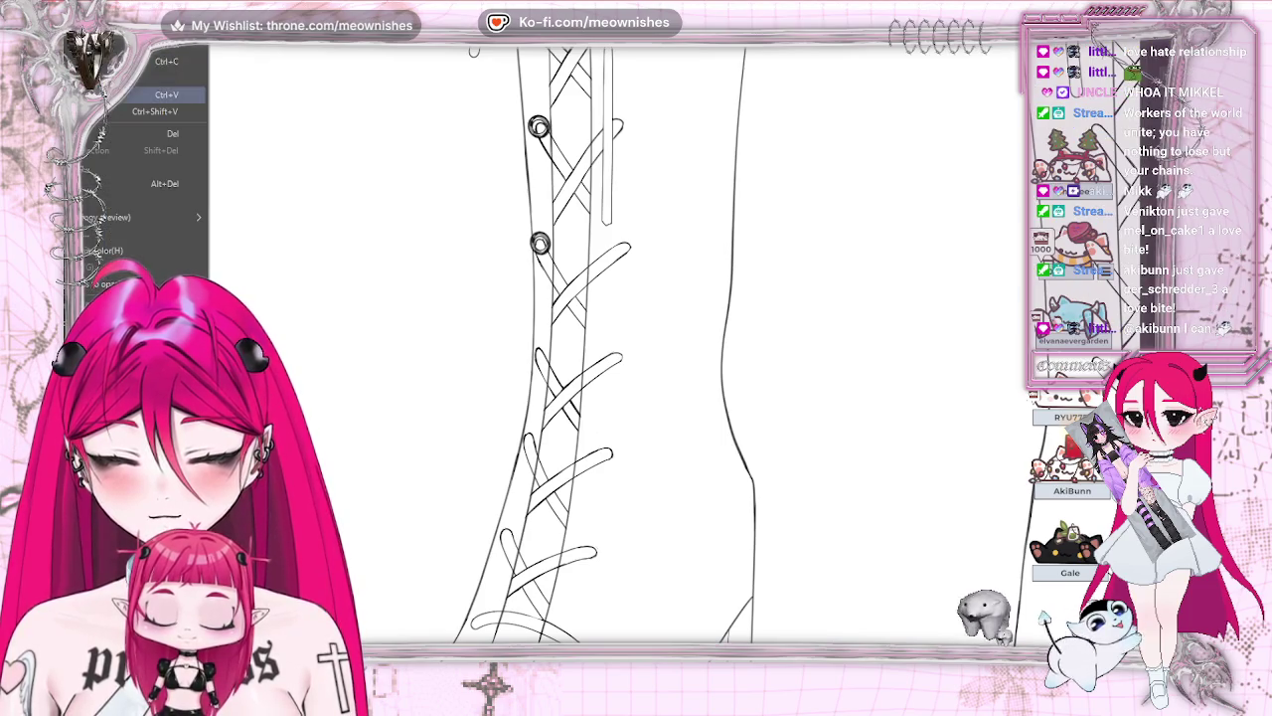
pyautogui.click(149, 94)
pyautogui.hotkey('ctrl', 'v')
pyautogui.press('Down')
pyautogui.press('Down')
pyautogui.press('Down')
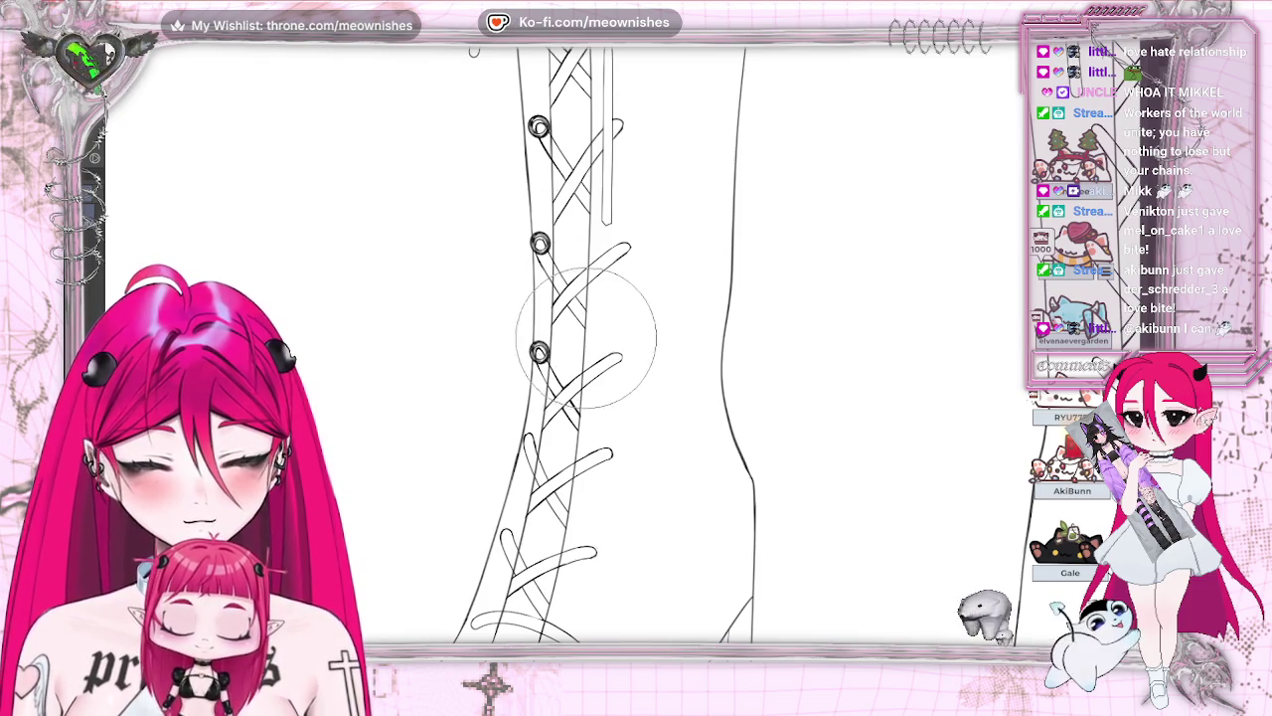
pyautogui.hotkey('ctrl', '-')
pyautogui.hotkey('ctrl', '-')
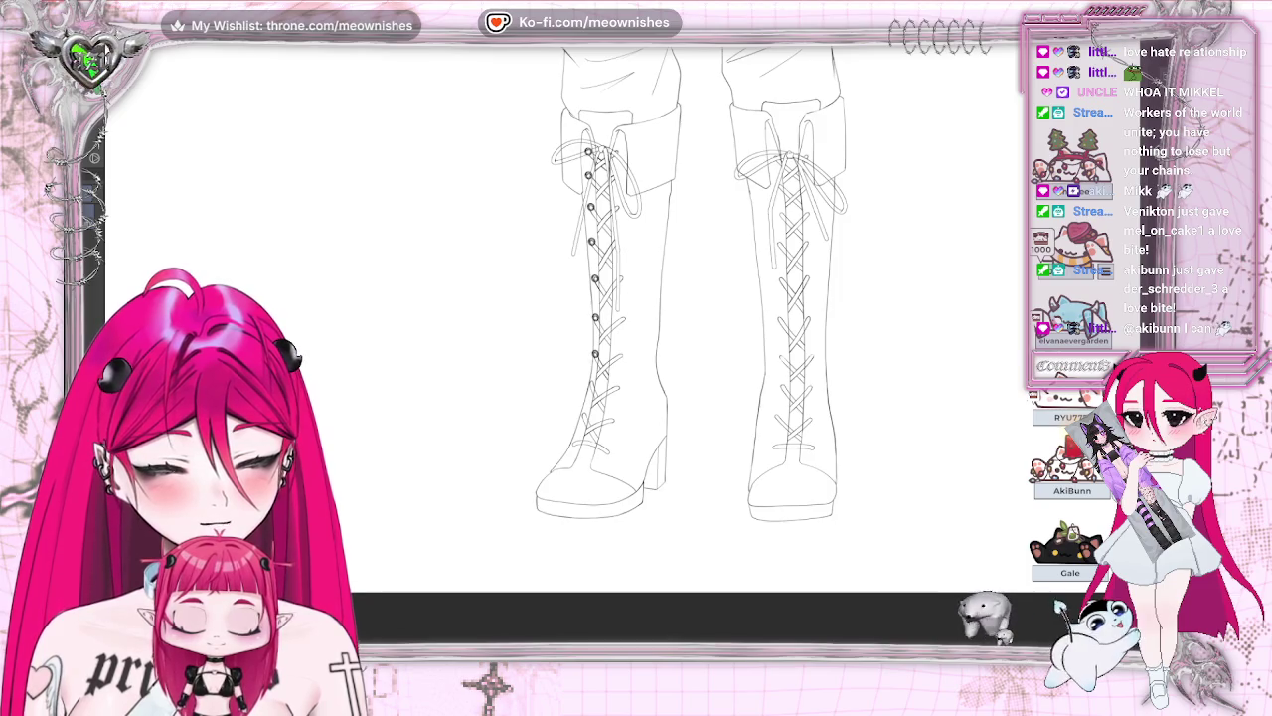
pyautogui.hotkey('ctrl', '+')
pyautogui.hotkey('ctrl', '+')
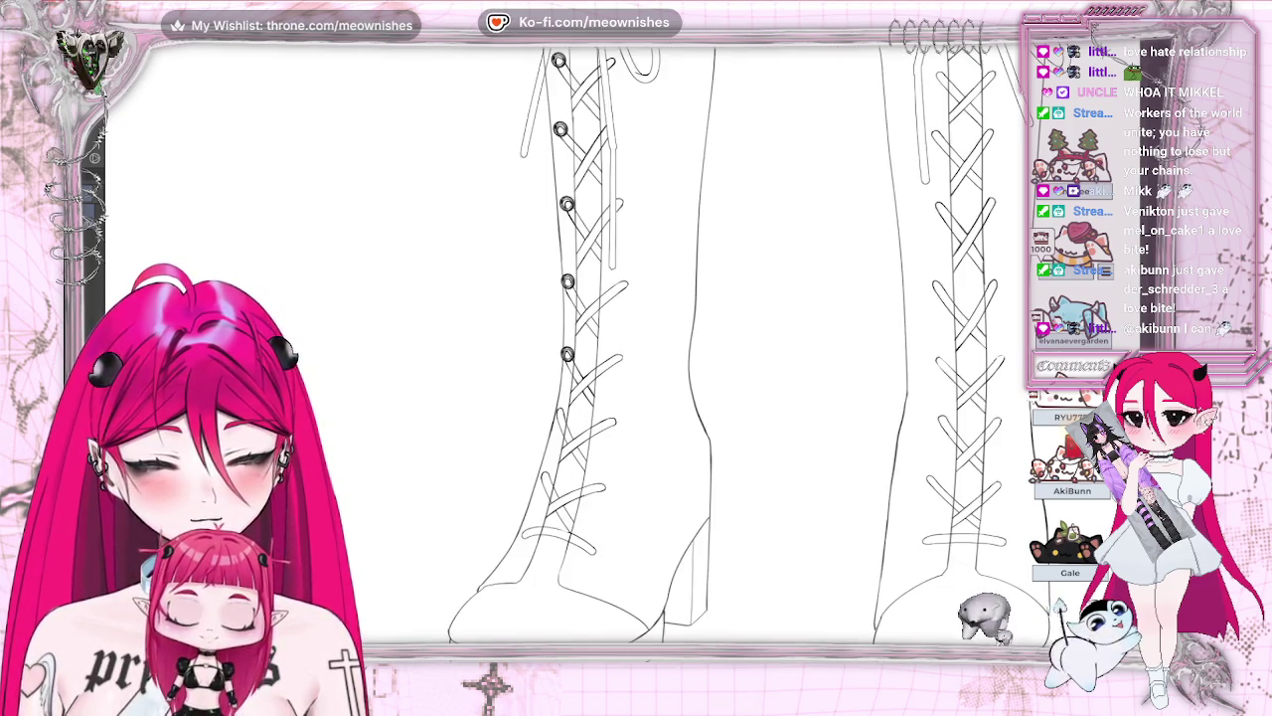
# Draw another eyelet just above the left boot's ankle, below the existing ones
pyautogui.hotkey('alt', 'e')
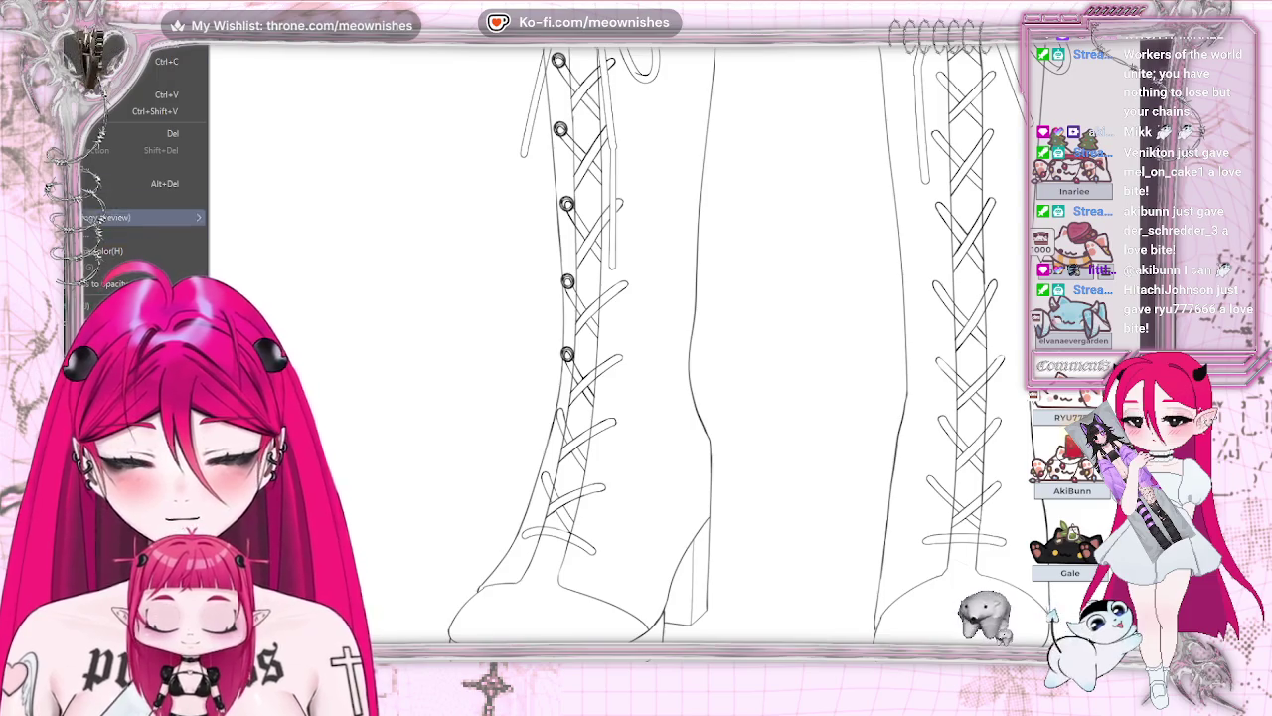
pyautogui.press('Escape')
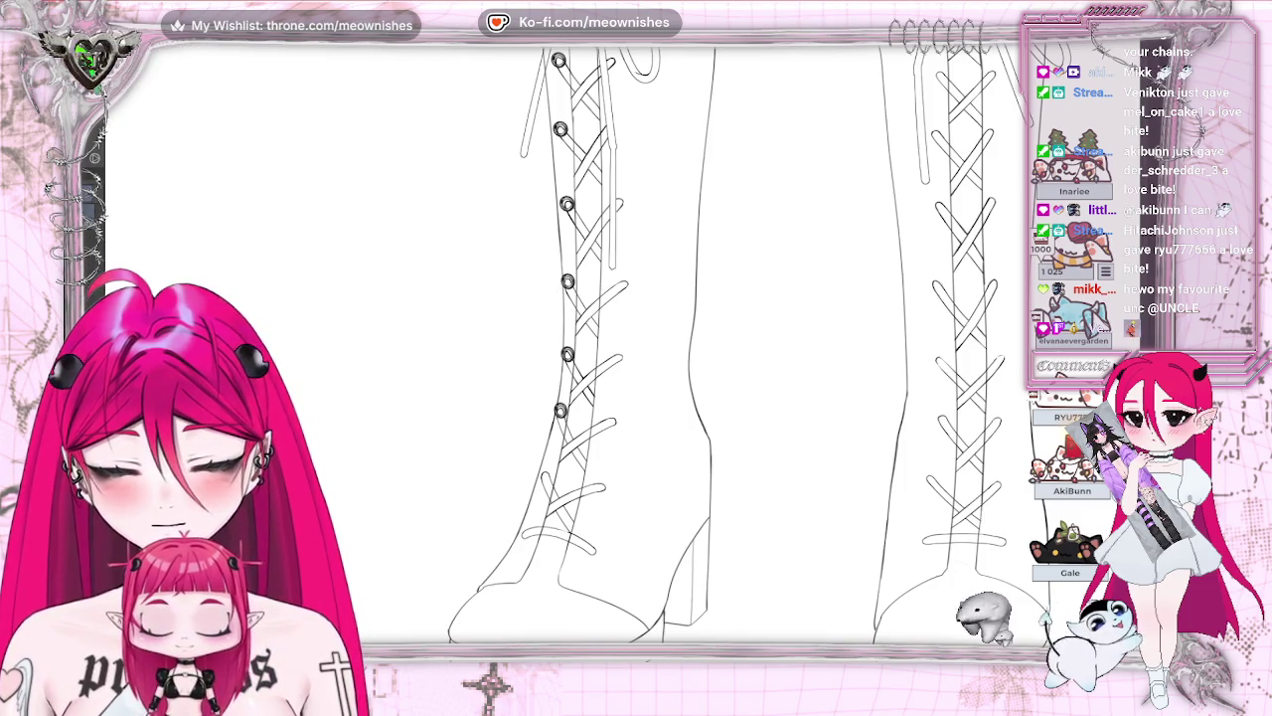
pyautogui.moveTo(552, 435); pyautogui.dragTo(548, 473)
pyautogui.hotkey('ctrl', 'z')
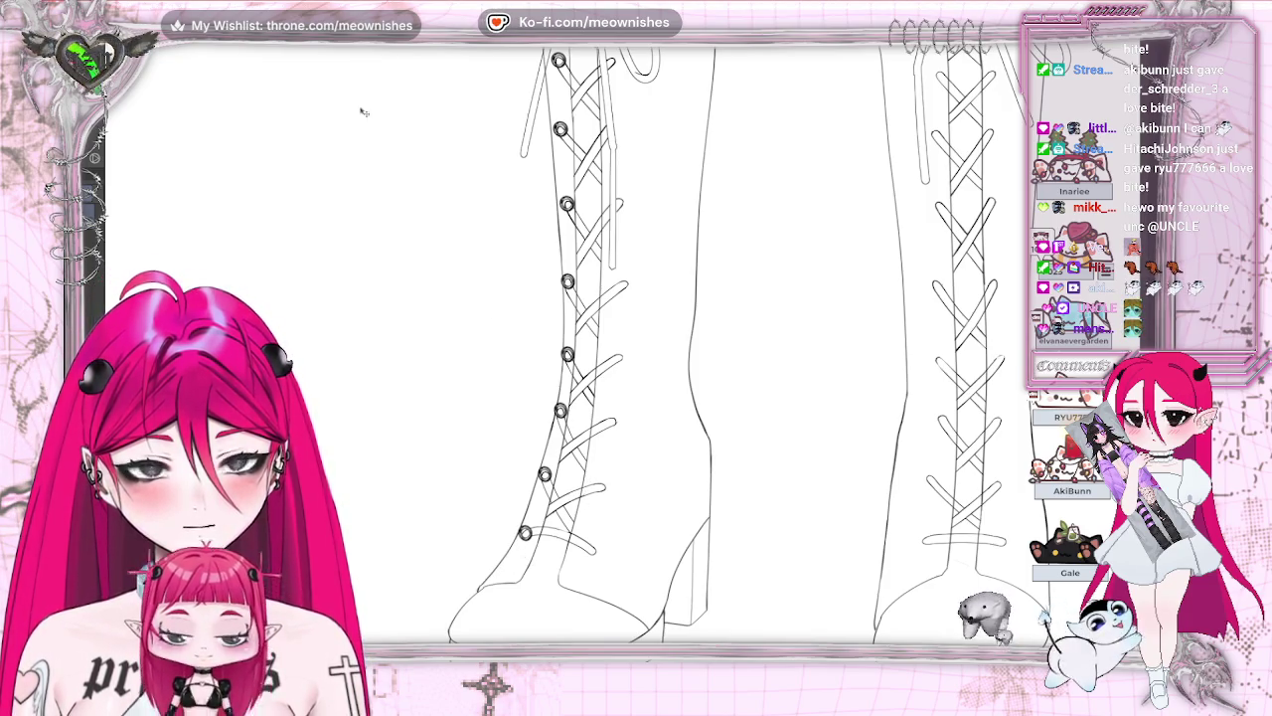
# Transform and confirm the bottom eyelet's position at the left boot's ankle
pyautogui.hotkey('ctrl', 't')
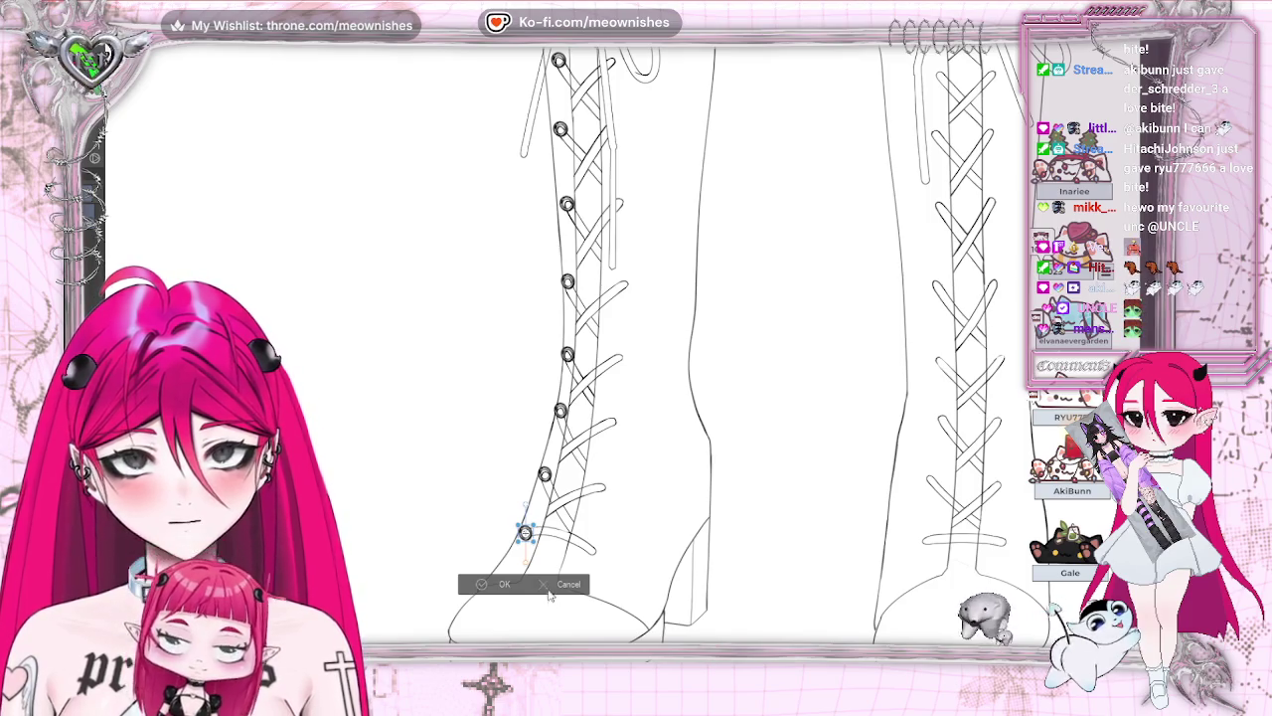
pyautogui.click(550, 593)
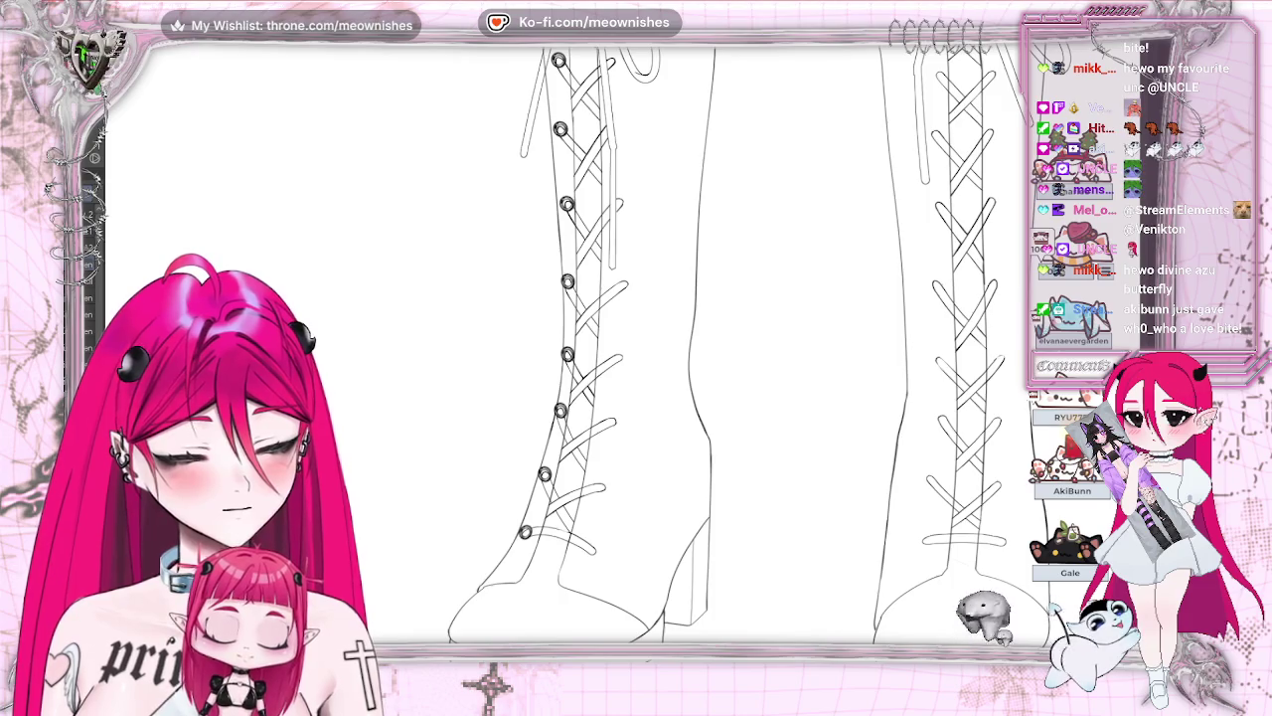
pyautogui.scroll(5, 736, 348)
pyautogui.scroll(1, 735, 348)
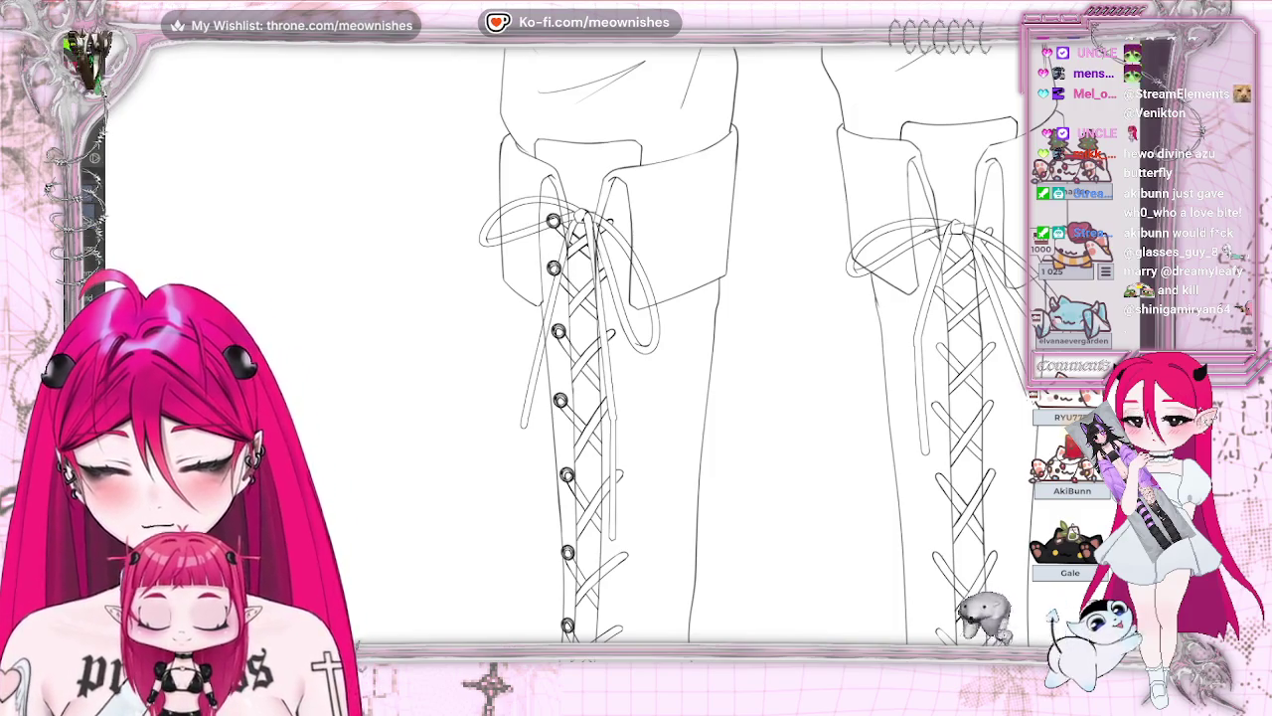
# Add a grommet beside the upper one and paste copies onto the right lace edge
pyautogui.click(566, 267)
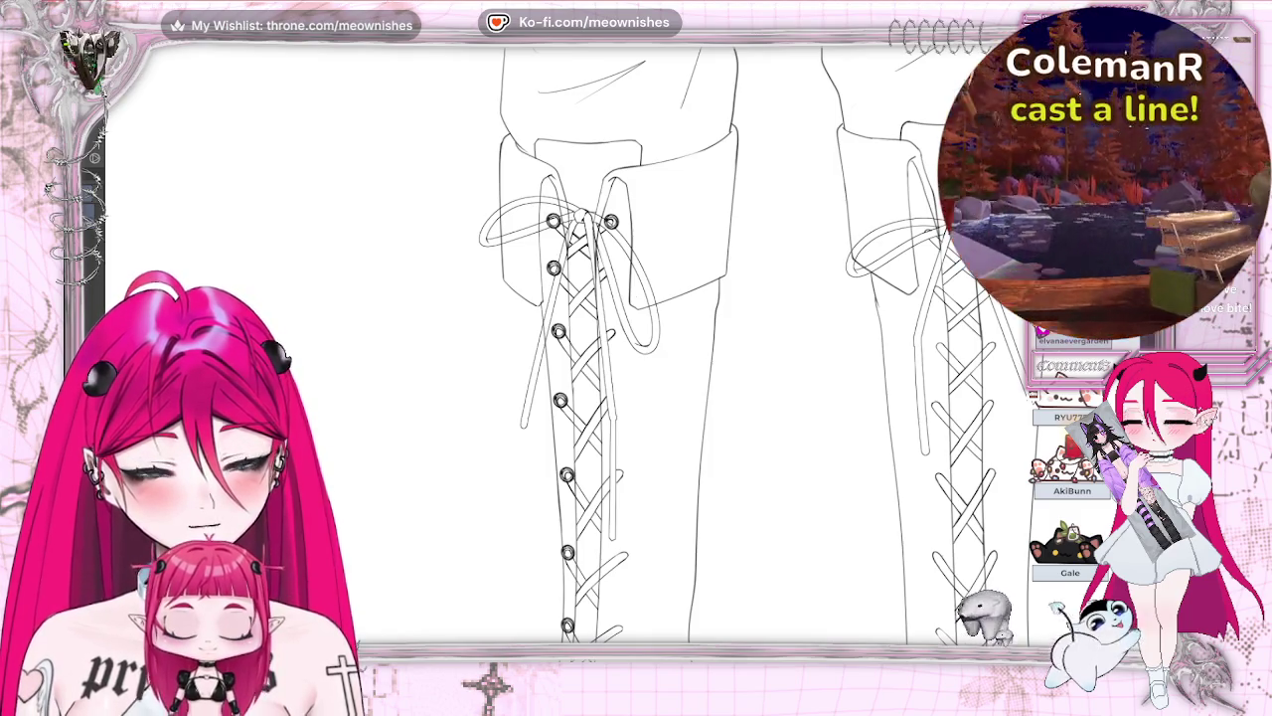
pyautogui.hotkey('alt', 'e')
pyautogui.press('Return')
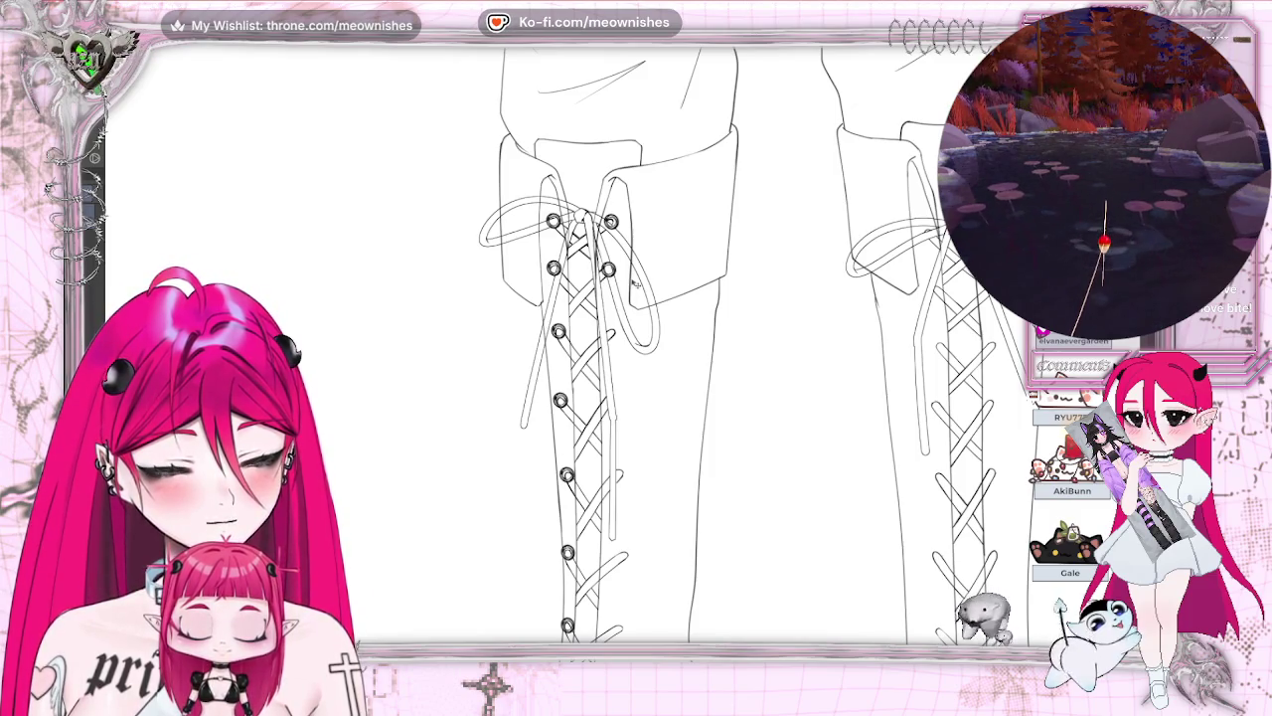
pyautogui.hotkey('alt', 'e')
pyautogui.press('Return')
pyautogui.moveTo(657, 373); pyautogui.dragTo(664, 362)
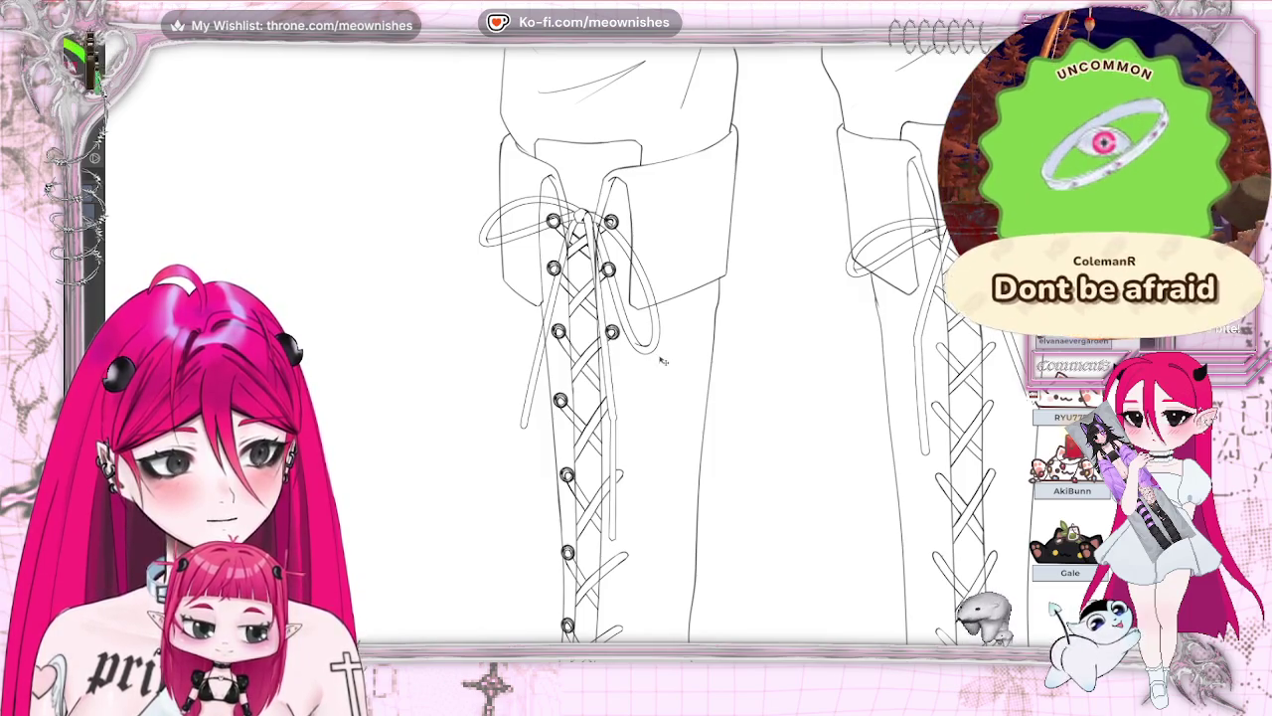
# Paste another grommet and move it into the right lace column lower down
pyautogui.hotkey('alt', 'e')
pyautogui.press('Return')
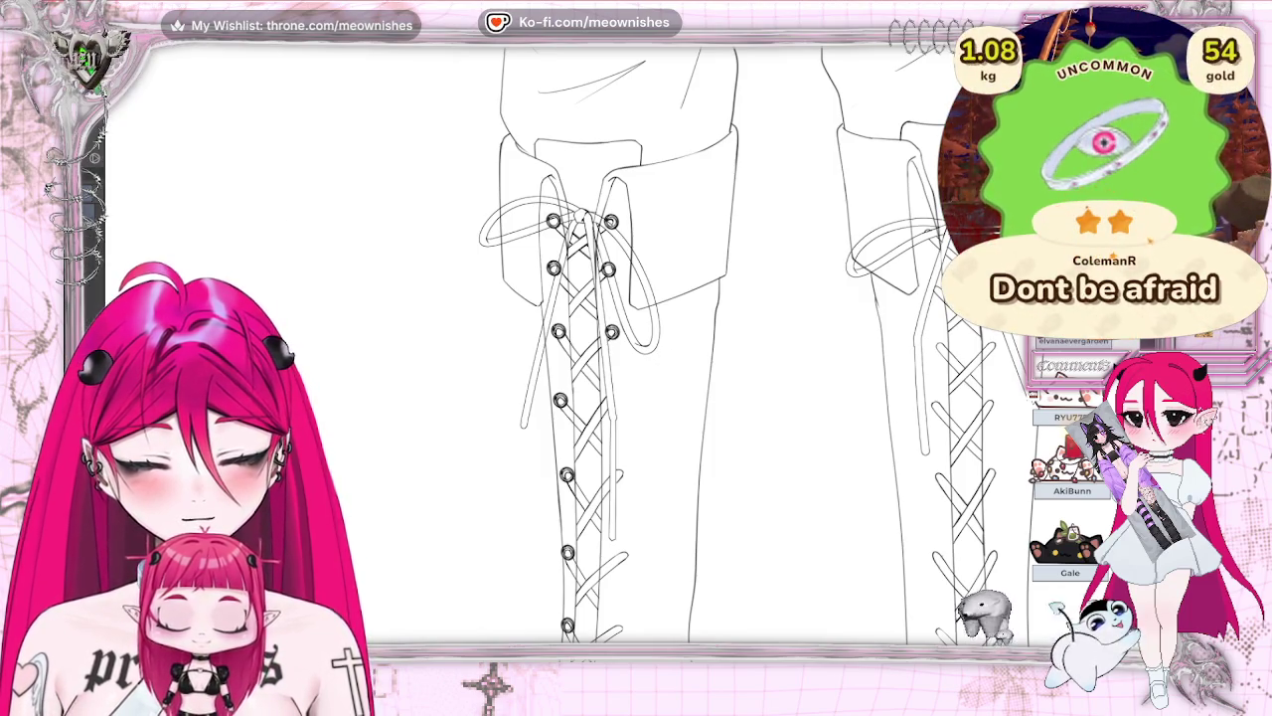
pyautogui.moveTo(658, 483); pyautogui.dragTo(653, 439)
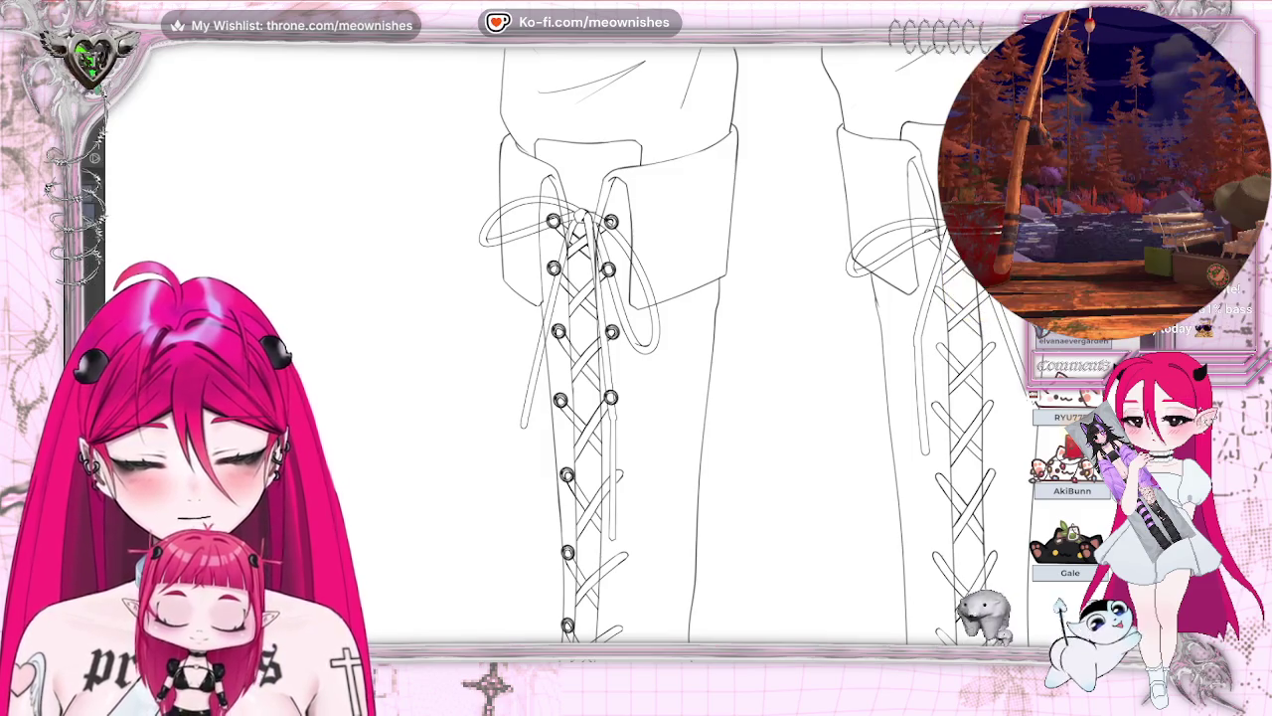
pyautogui.moveTo(621, 504); pyautogui.dragTo(674, 531)
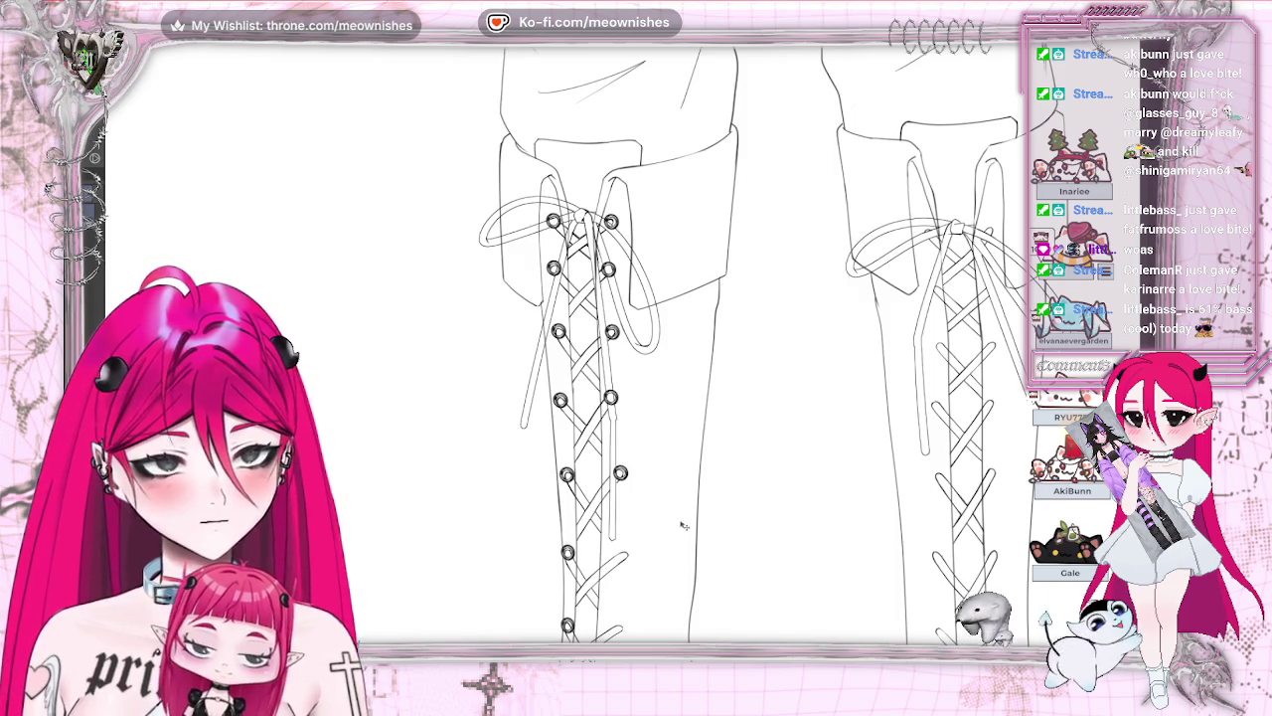
# Add grommets on the right lace column and between the lace crossings of the left boot
pyautogui.scroll(-2, 636, 348)
pyautogui.scroll(-2, 637, 348)
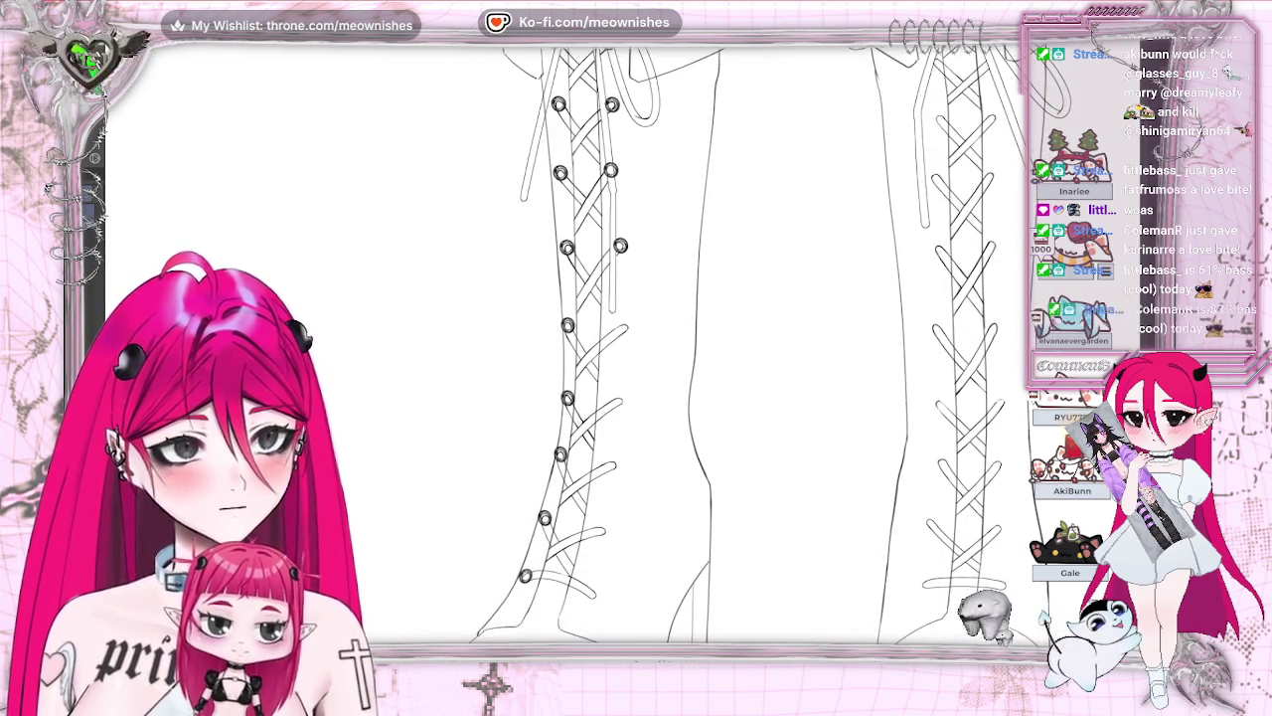
pyautogui.scroll(-2, 636, 348)
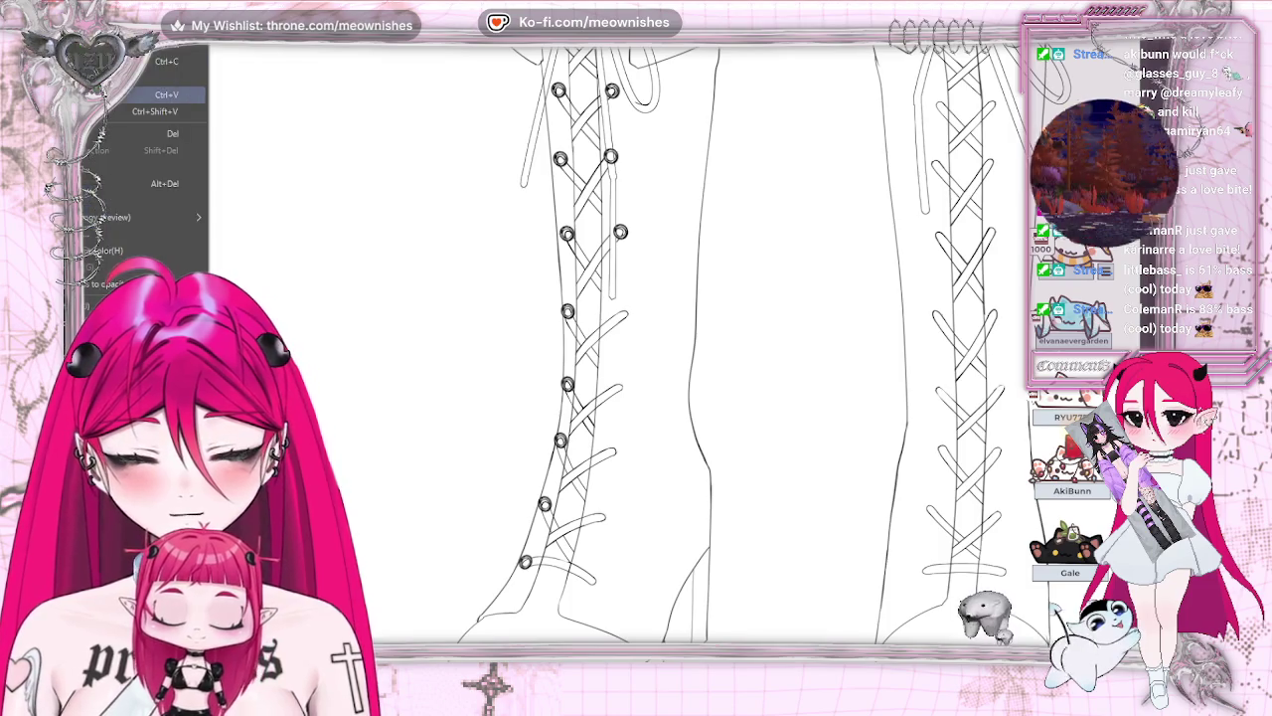
pyautogui.click(614, 270)
pyautogui.moveTo(663, 318)
pyautogui.mouseDown()
pyautogui.moveTo(670, 364)
pyautogui.moveTo(672, 345)
pyautogui.mouseUp()
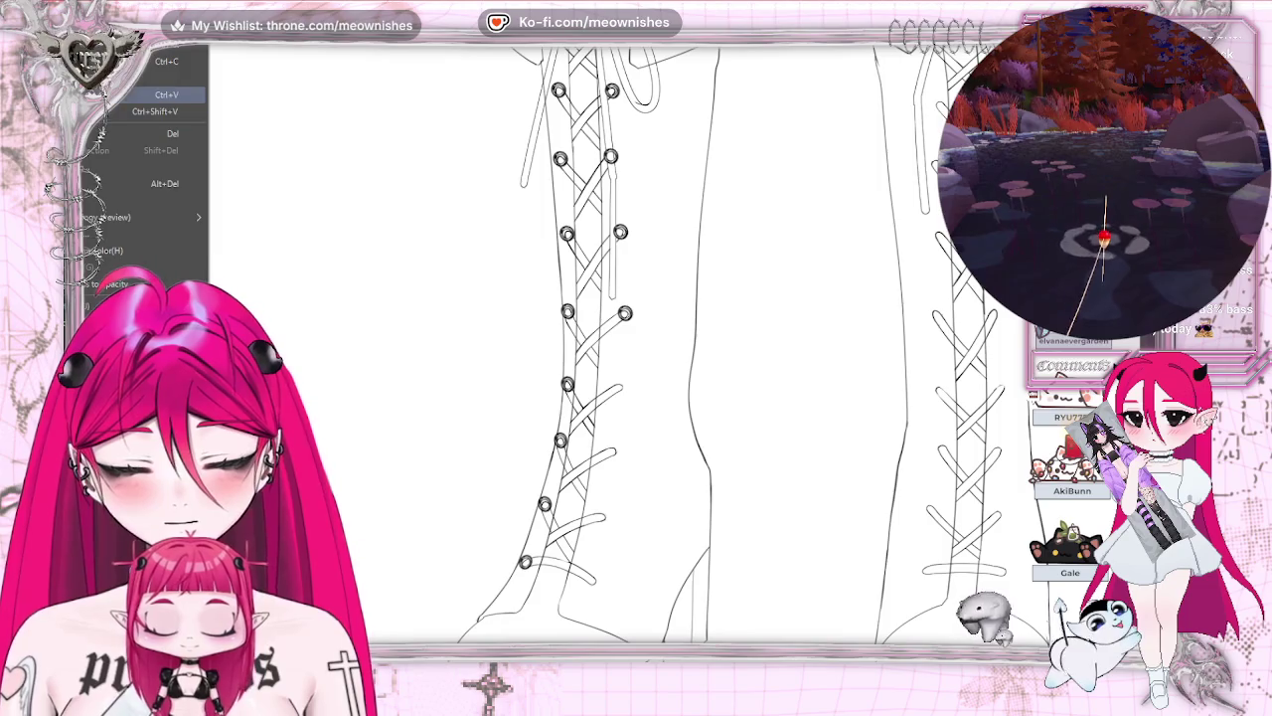
pyautogui.click(583, 174)
# Paste and align grommets down the lacing edges to near the boot's bottom
pyautogui.hotkey('ctrl', 'v')
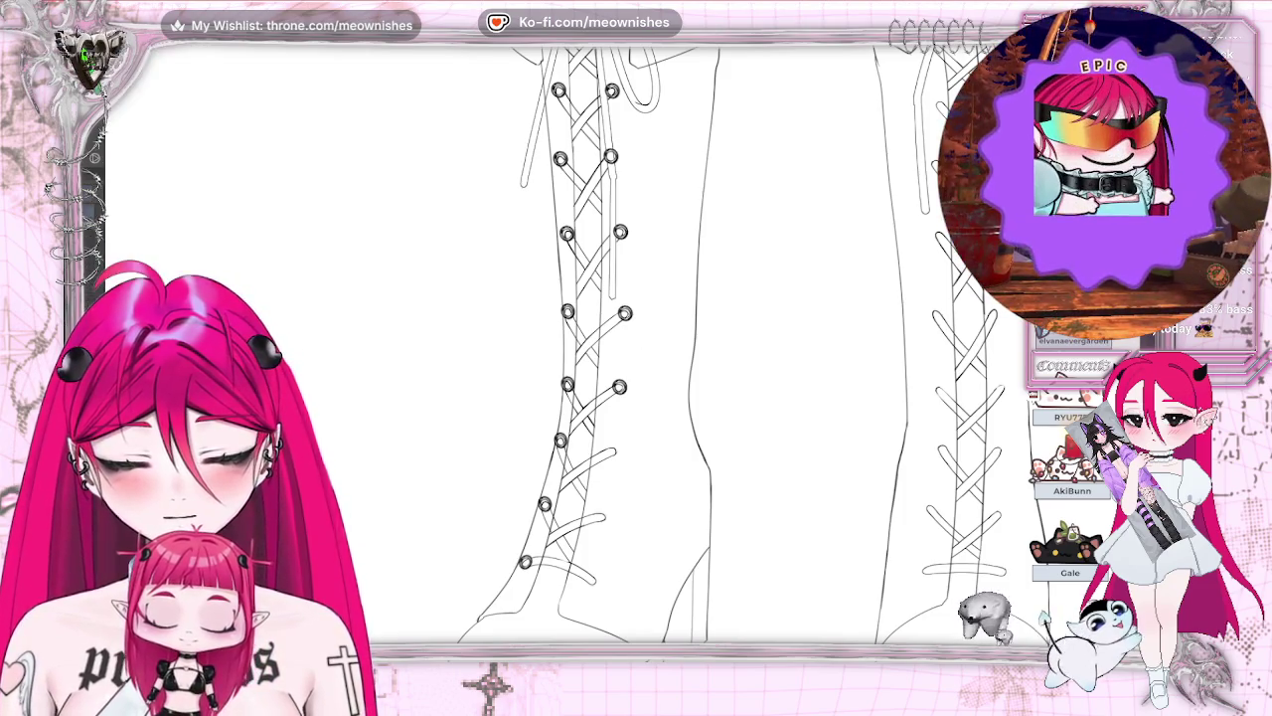
pyautogui.hotkey('ctrl', 'v')
pyautogui.moveTo(652, 450); pyautogui.dragTo(656, 442)
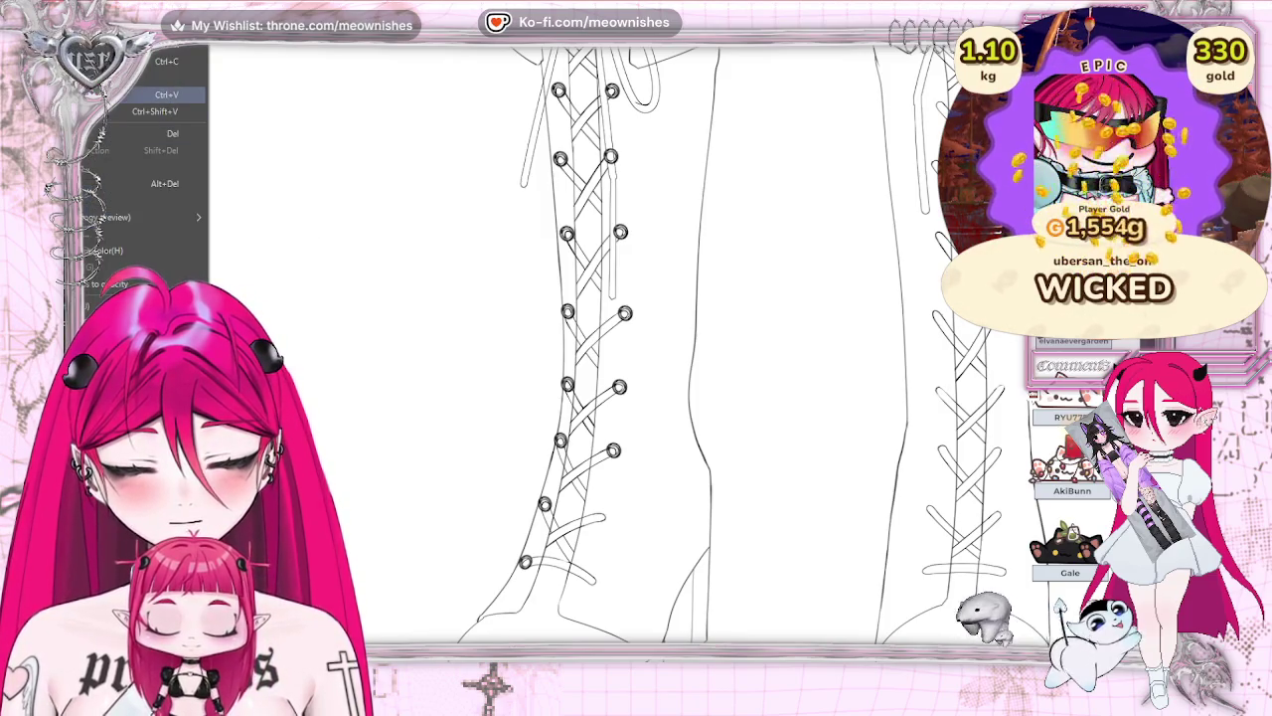
pyautogui.hotkey('ctrl', 'v')
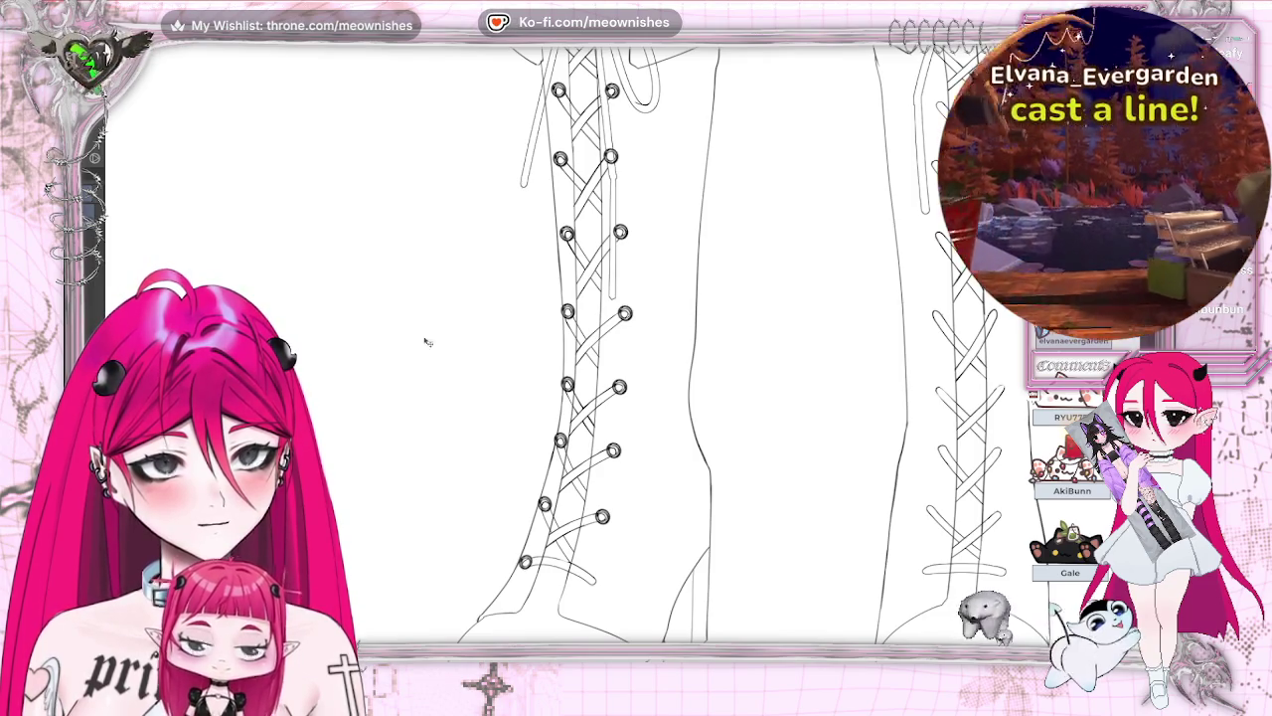
pyautogui.hotkey('ctrl', 'v')
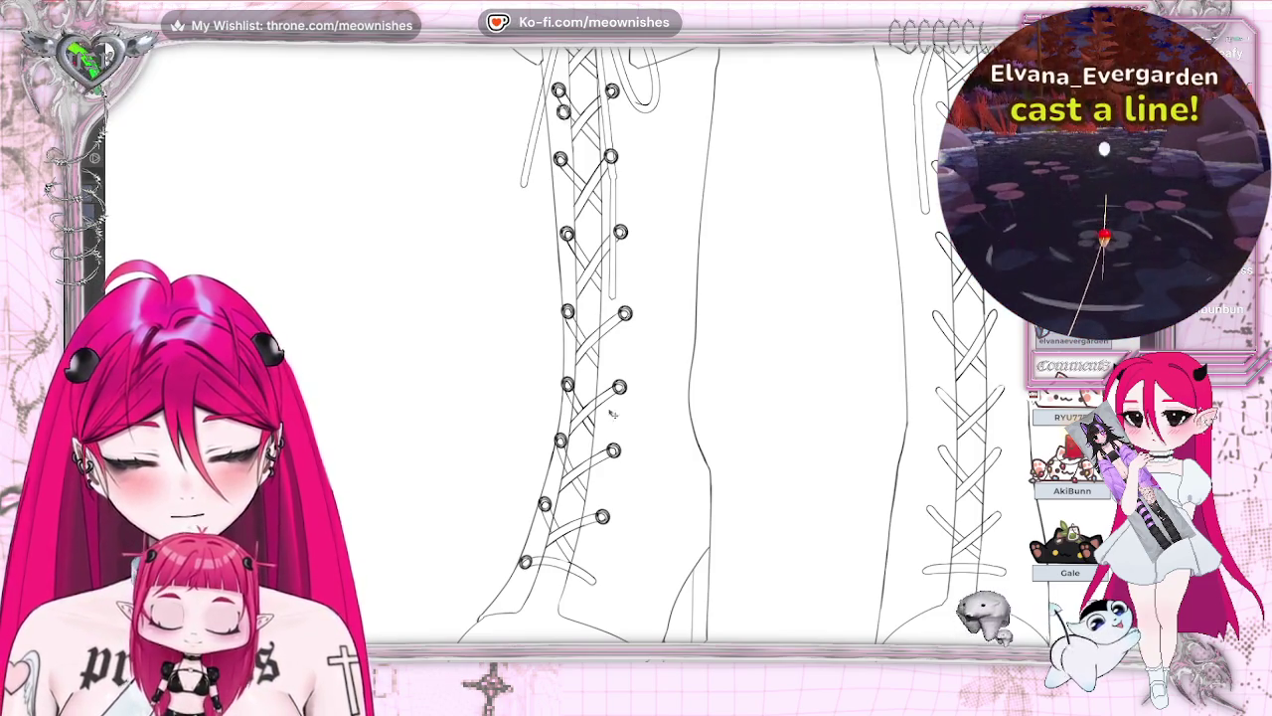
pyautogui.hotkey('ctrl', 'v')
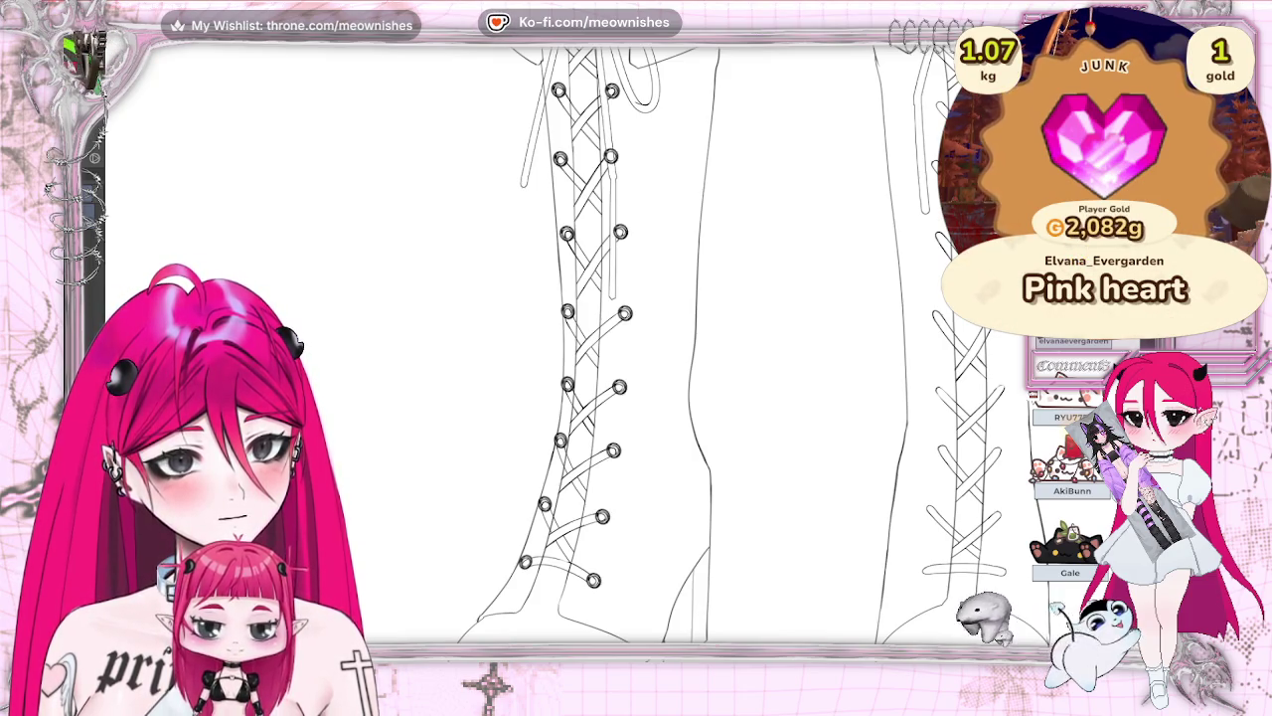
# Undo the right column of eyelets, then bring it back
pyautogui.hotkey('ctrl', 'z')
pyautogui.hscroll(2, 741, 345)
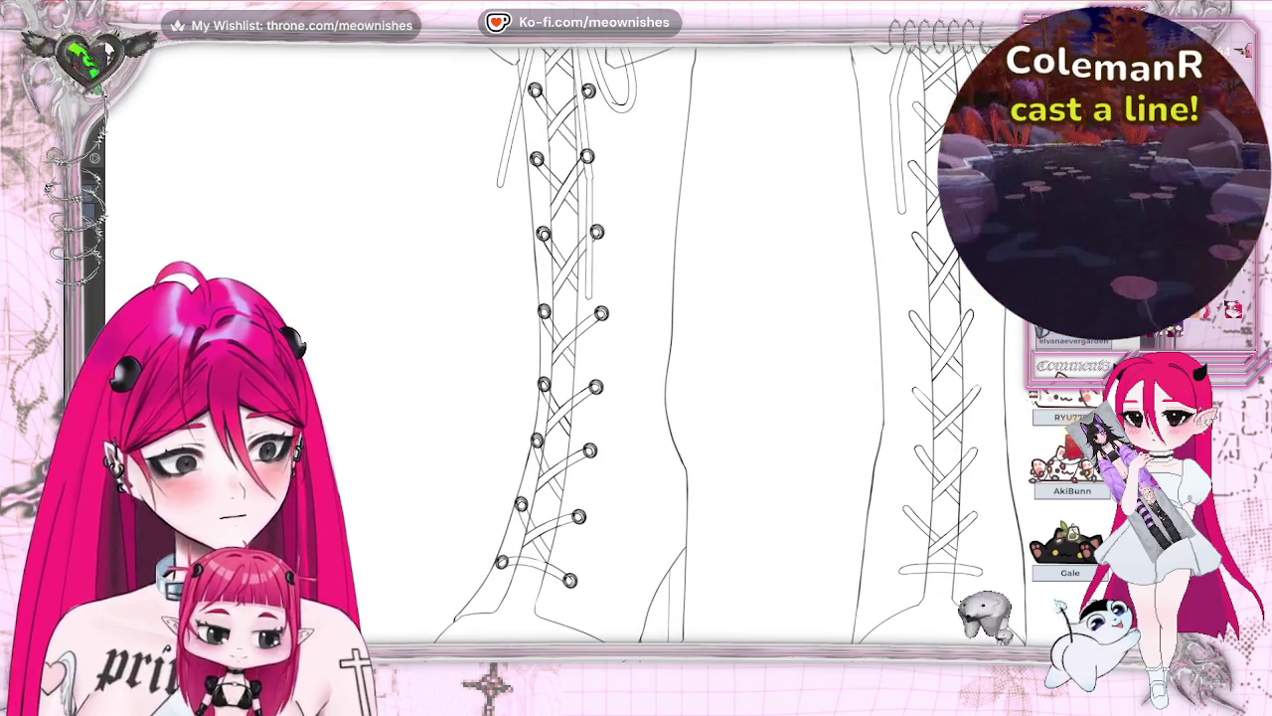
pyautogui.scroll(2, 715, 345)
pyautogui.scroll(2, 716, 345)
pyautogui.hotkey('ctrl', 'v')
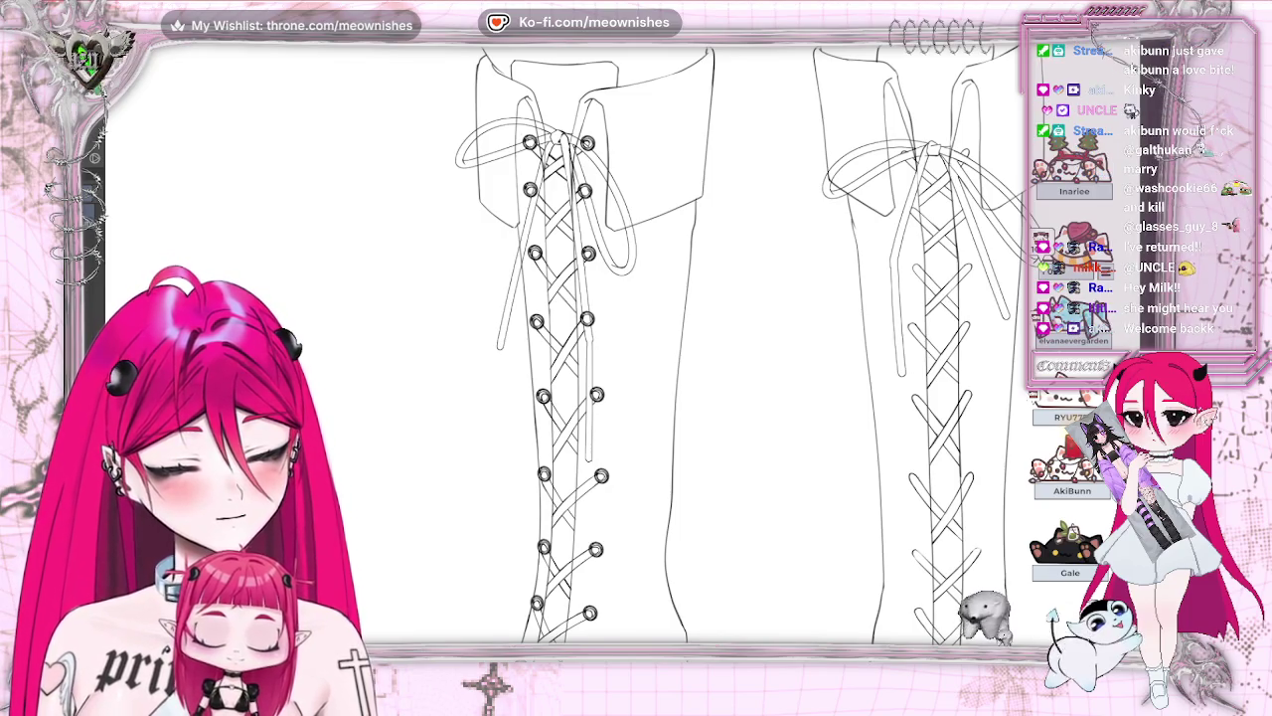
pyautogui.scroll(-5, 636, 348)
pyautogui.scroll(-5, 636, 347)
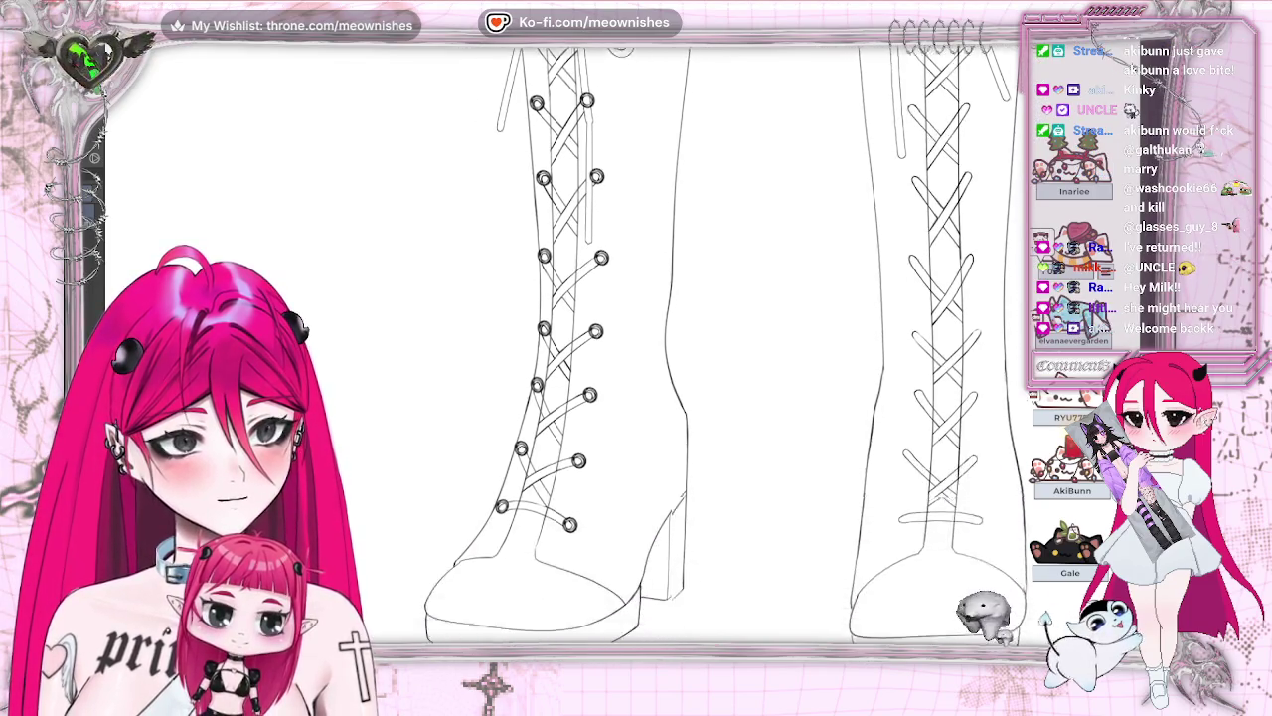
pyautogui.scroll(1, 590, 420)
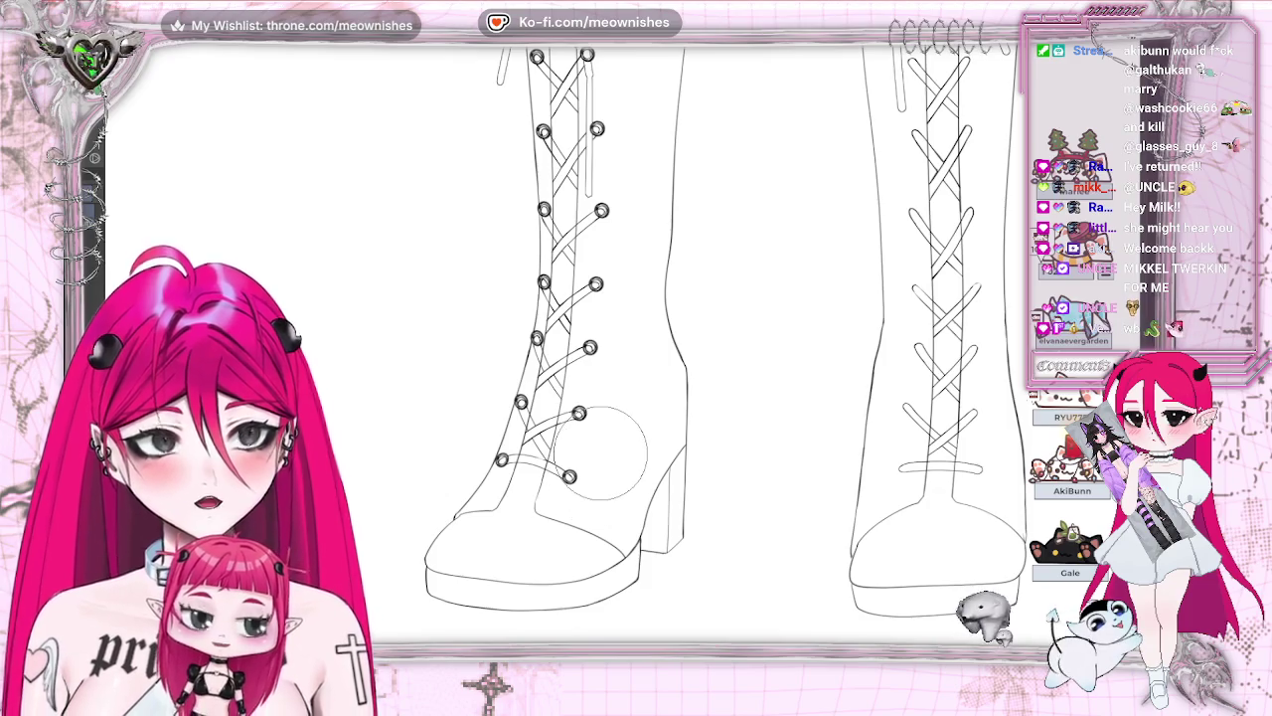
pyautogui.scroll(-3, 606, 452)
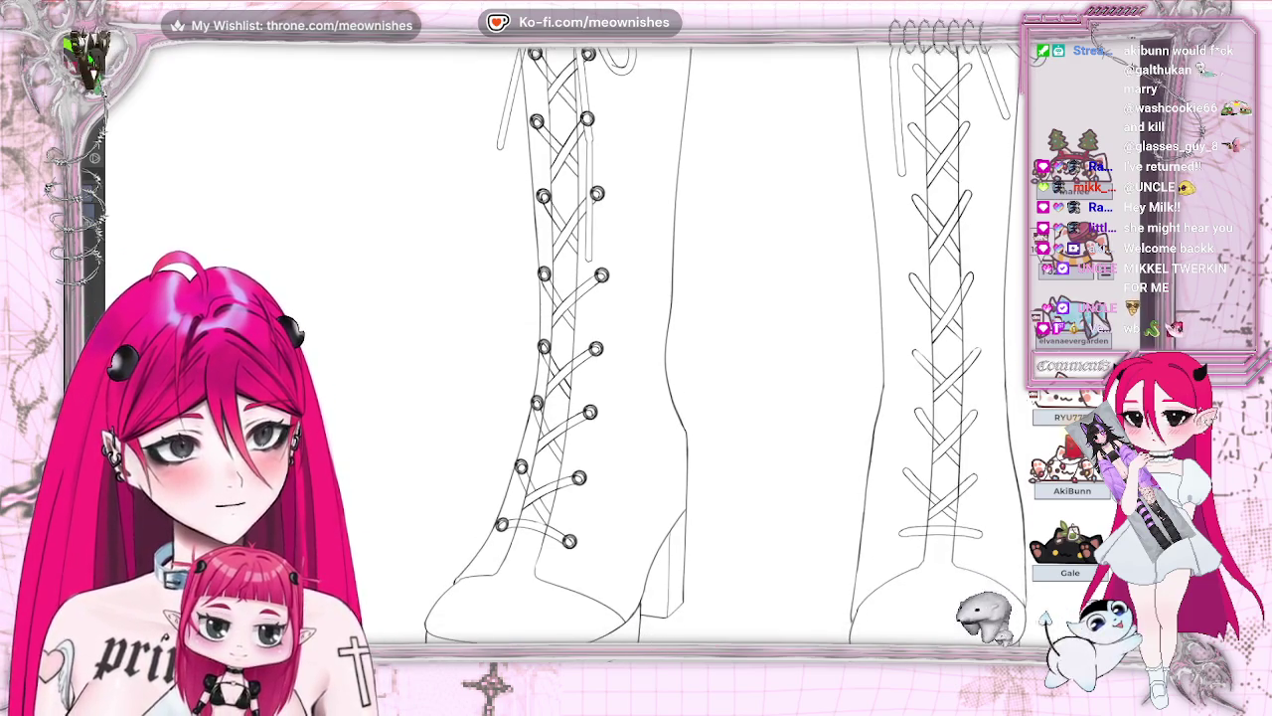
pyautogui.scroll(5, 740, 269)
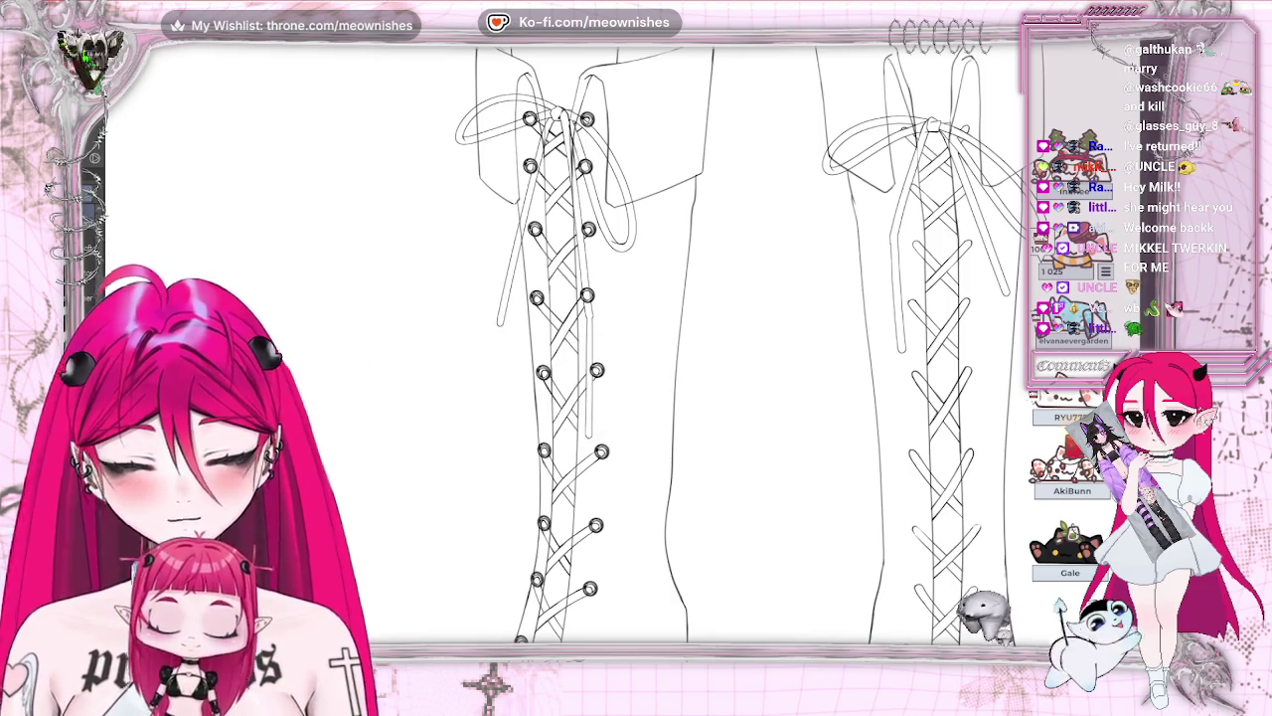
pyautogui.scroll(2, 613, 352)
pyautogui.scroll(2, 627, 350)
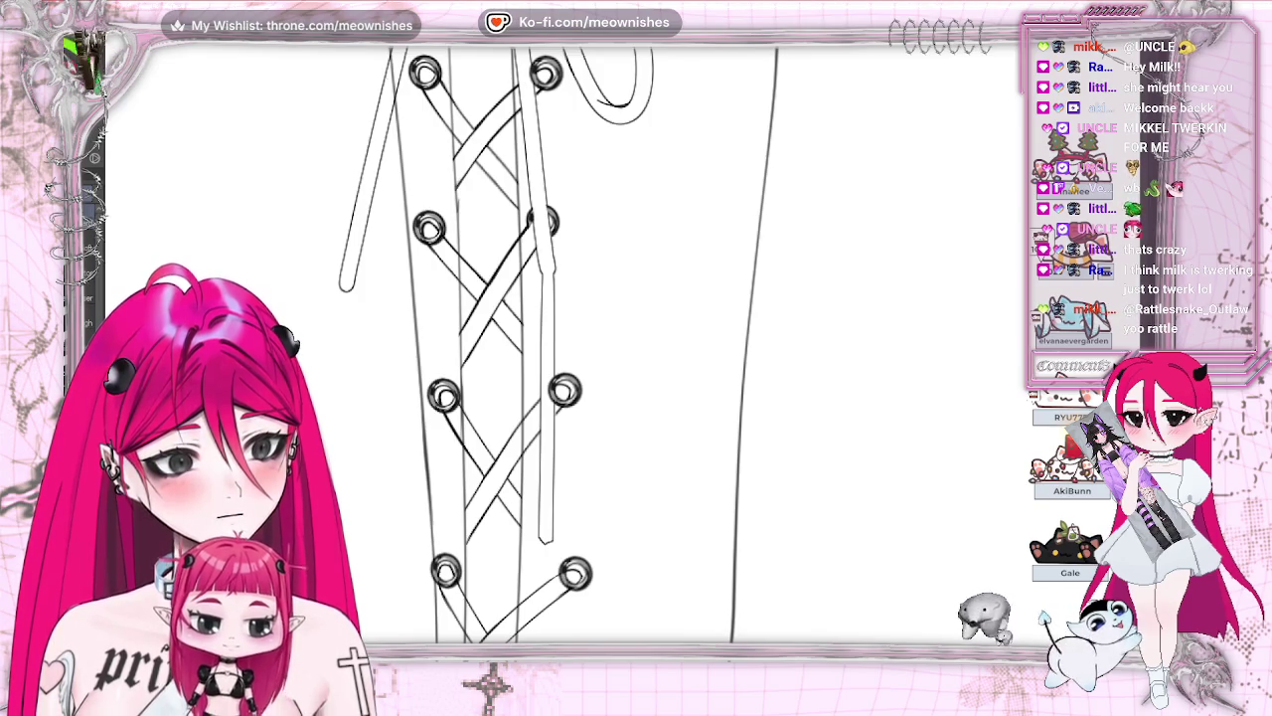
# Reposition an upper eyelet near the left boot's cuff and commit the transform
pyautogui.scroll(-2, 556, 338)
pyautogui.scroll(-2, 557, 338)
pyautogui.hotkey('ctrl', 't')
pyautogui.press('Return')
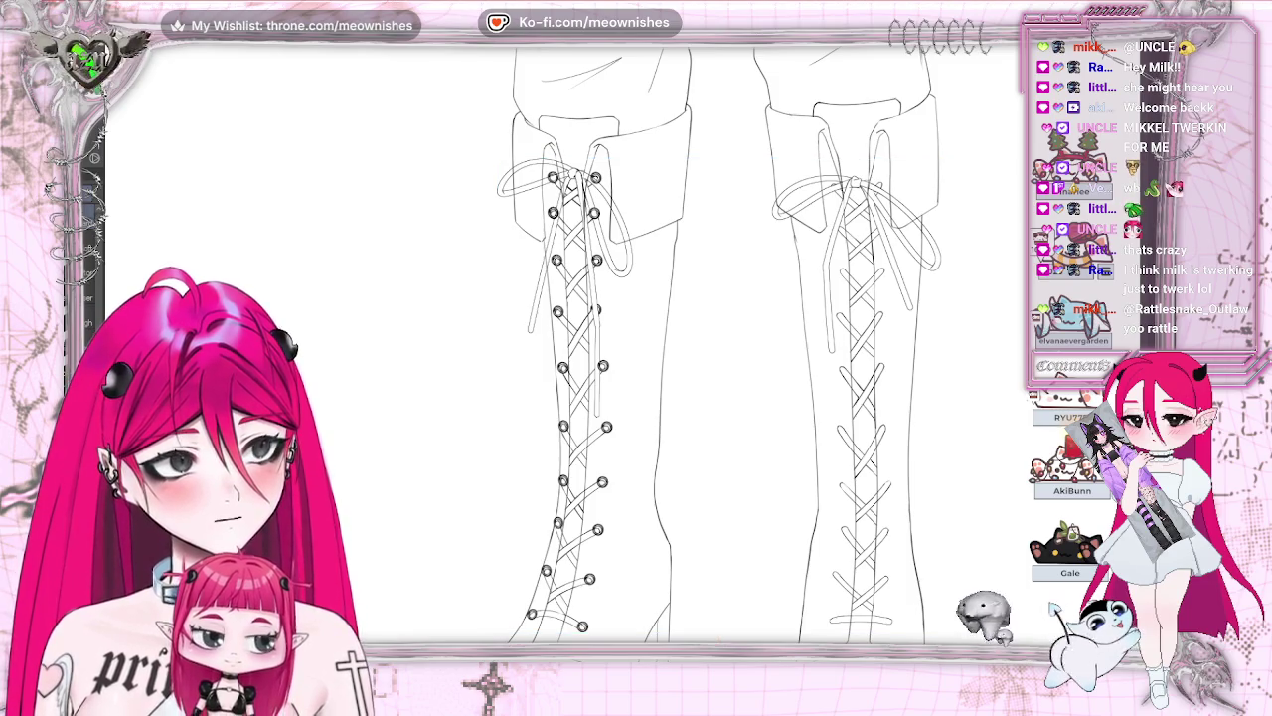
pyautogui.hotkey('ctrl', 't')
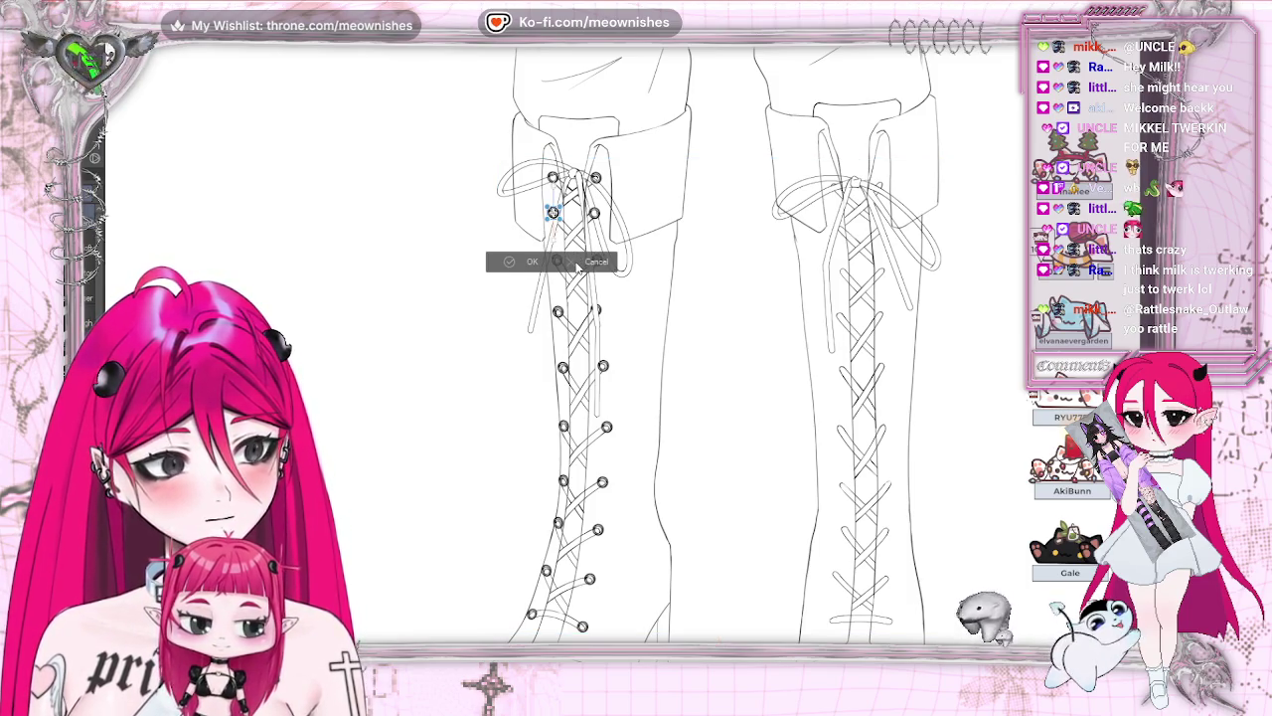
pyautogui.press('Return')
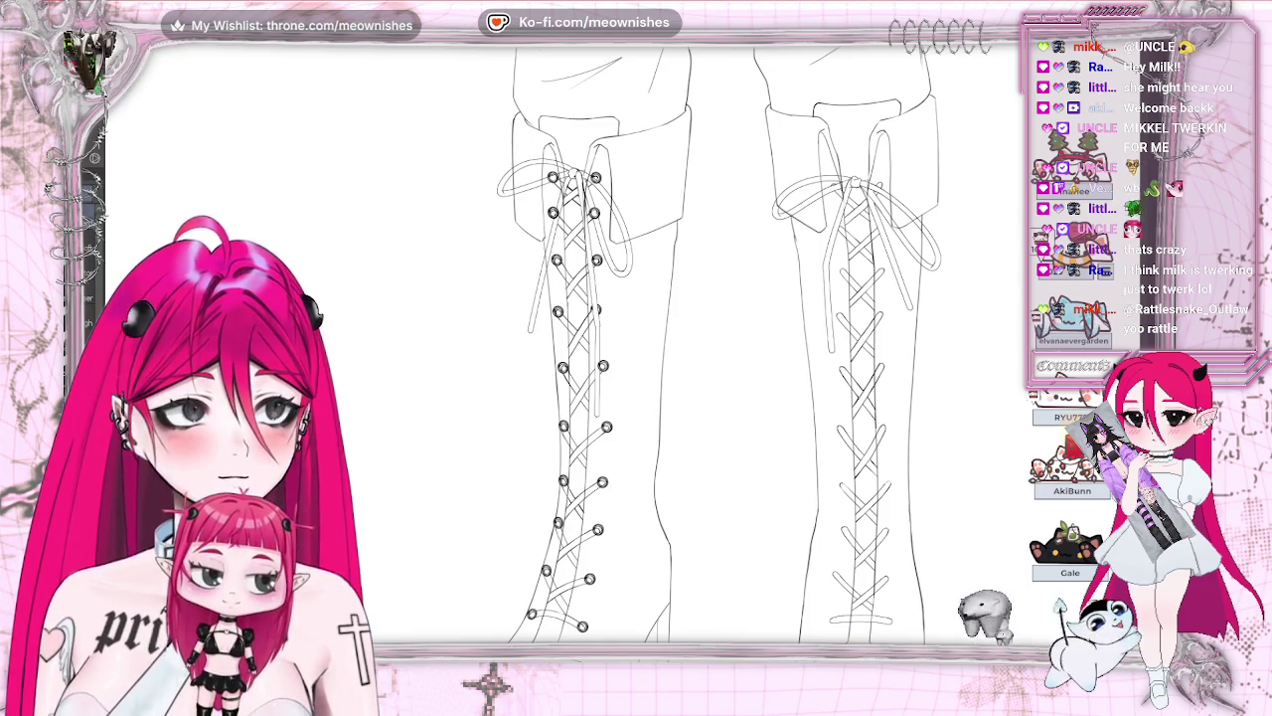
pyautogui.scroll(3, 637, 433)
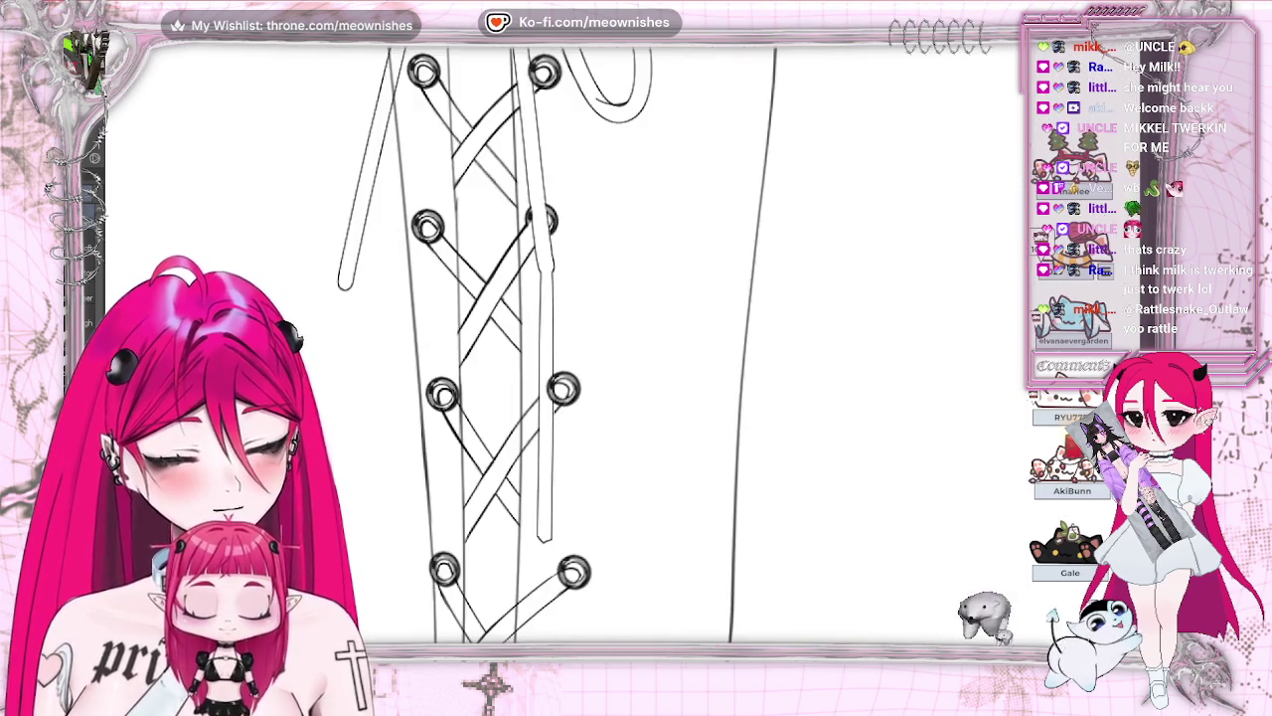
# Tidy the crisscrossing laces between the three upper eyelet pairs on the left boot
pyautogui.scroll(2, 636, 432)
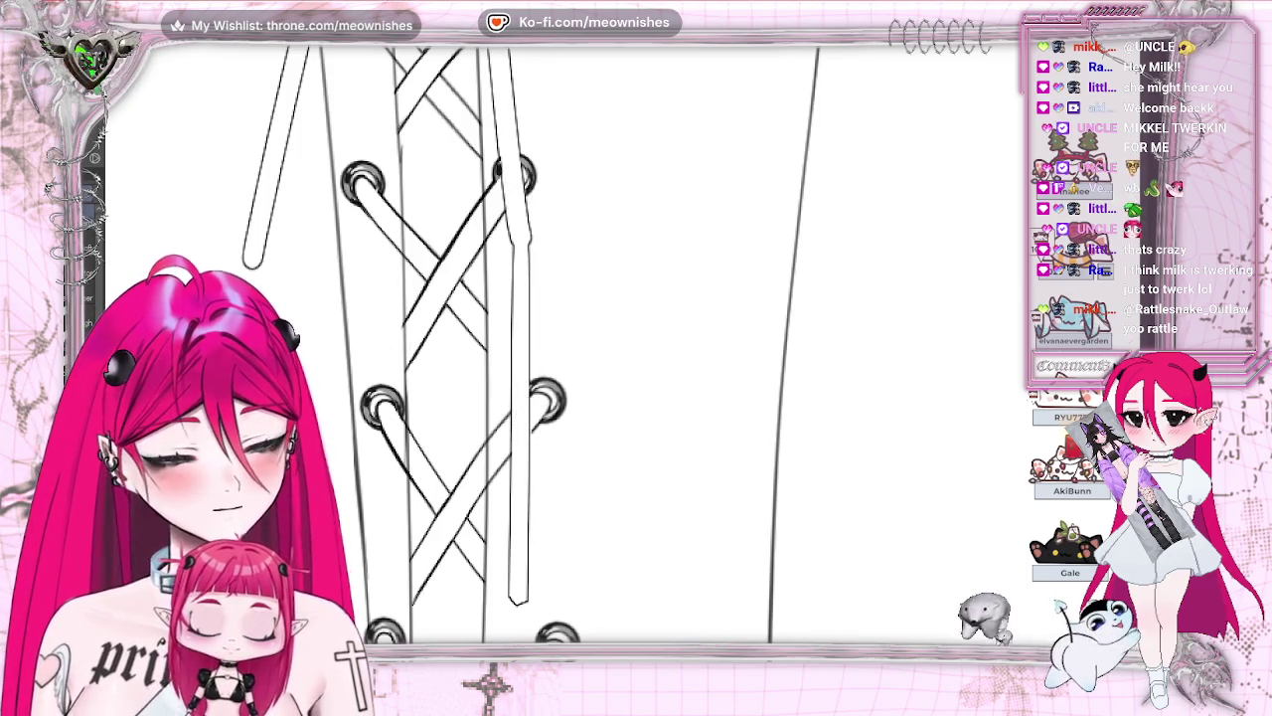
pyautogui.scroll(-2, 636, 326)
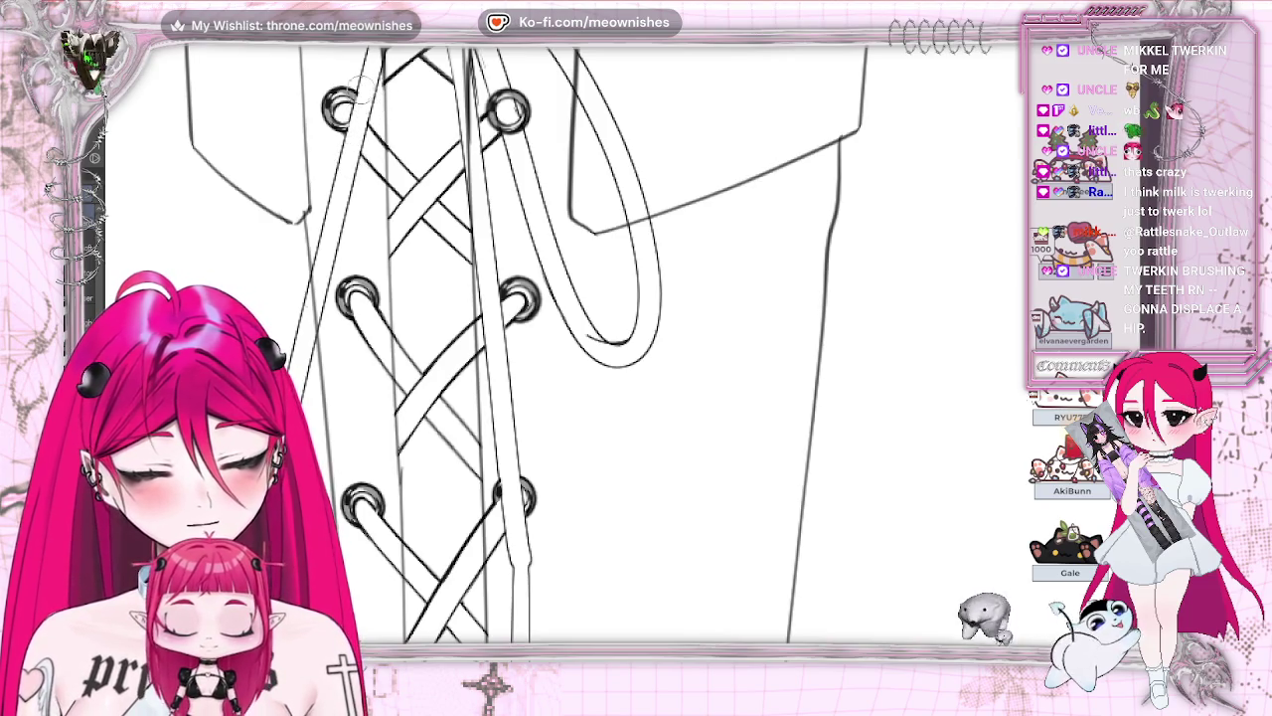
# Redraw the bow knot and top lace crossings of the left boot
pyautogui.hotkey('ctrl', '-')
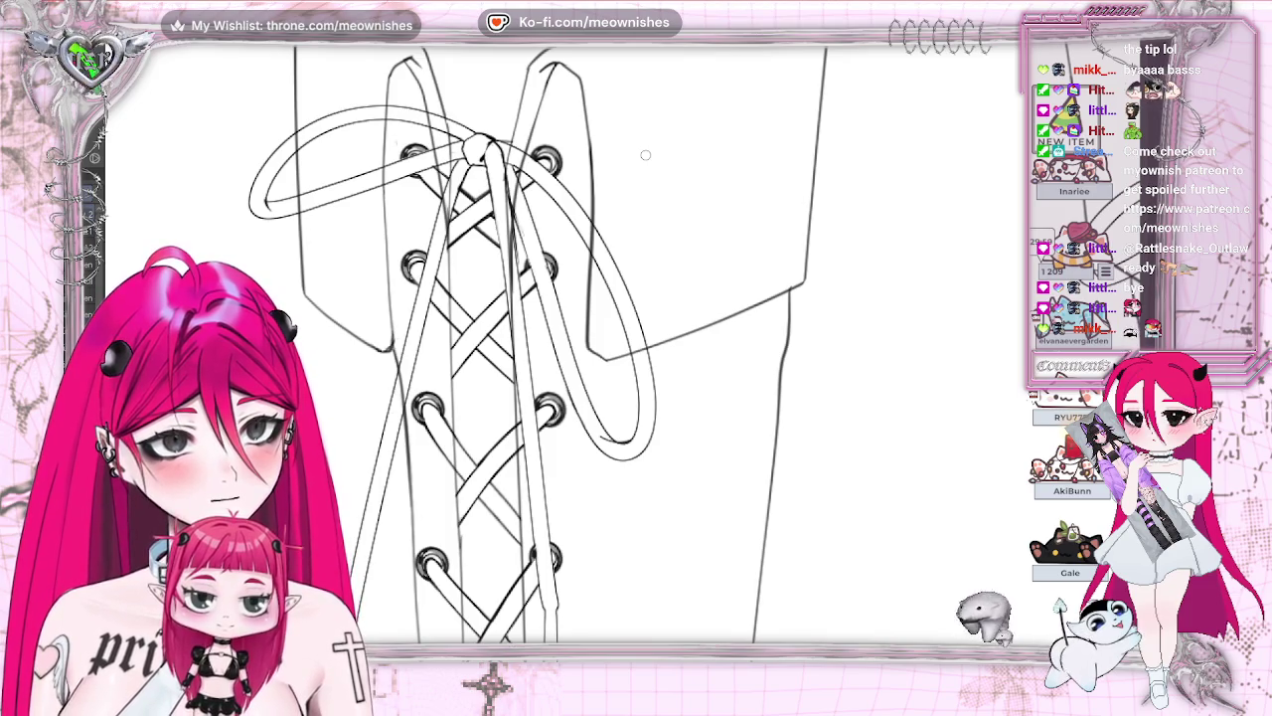
pyautogui.scroll(-1, 645, 154)
# Zoom out to check the whole figure, then return to the right boot's lacing
pyautogui.scroll(-3, 645, 154)
pyautogui.scroll(-2, 645, 154)
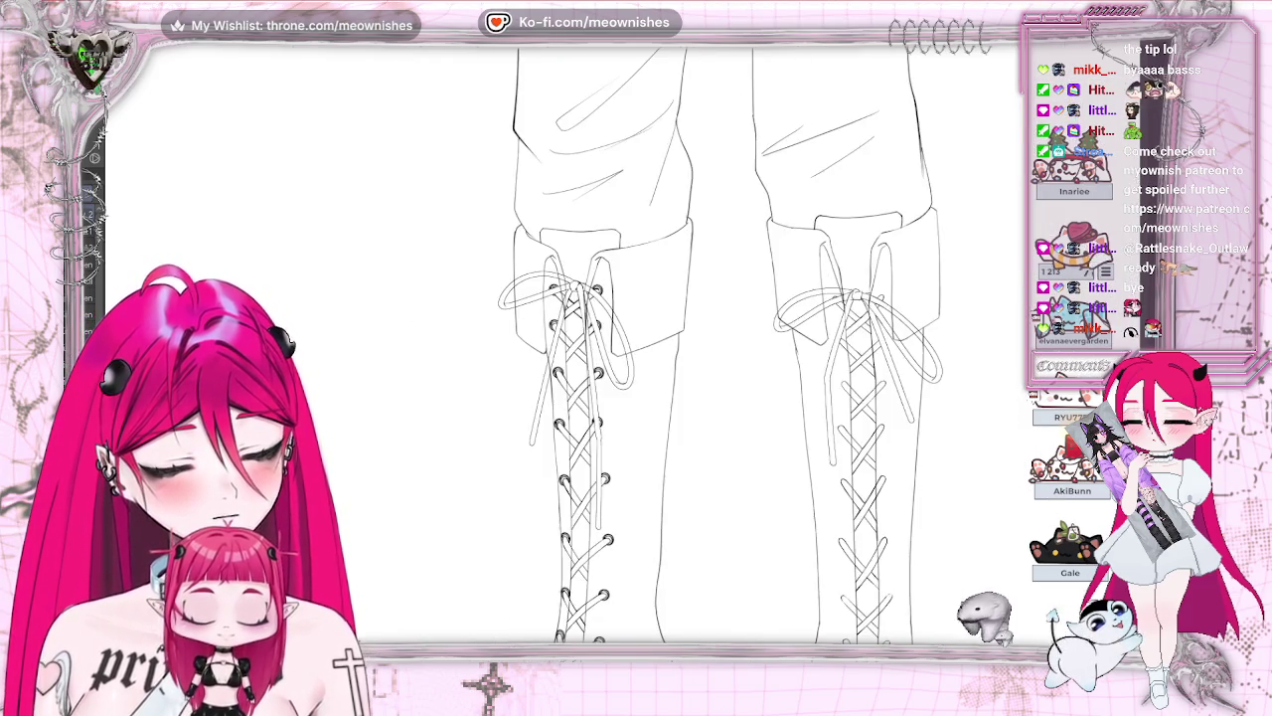
pyautogui.scroll(-2, 645, 154)
pyautogui.scroll(-3, 645, 154)
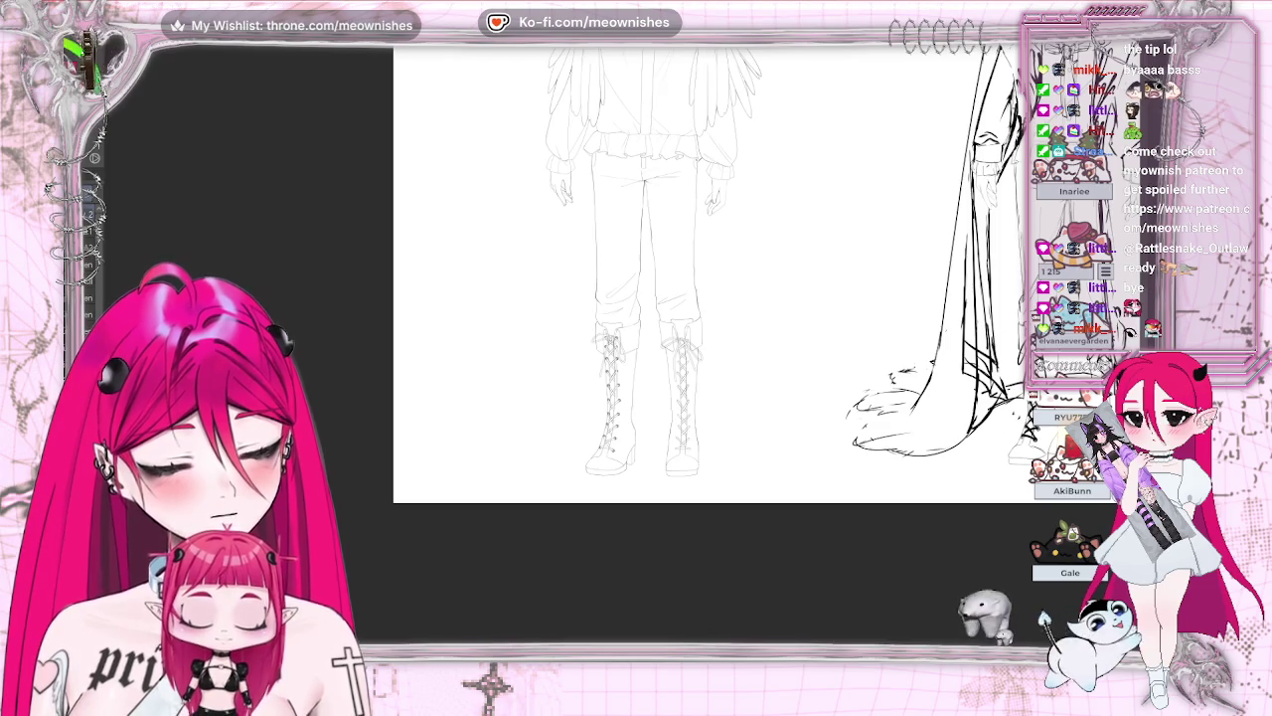
pyautogui.scroll(-1, 624, 356)
pyautogui.scroll(3, 623, 356)
pyautogui.scroll(2, 623, 356)
pyautogui.scroll(2, 623, 356)
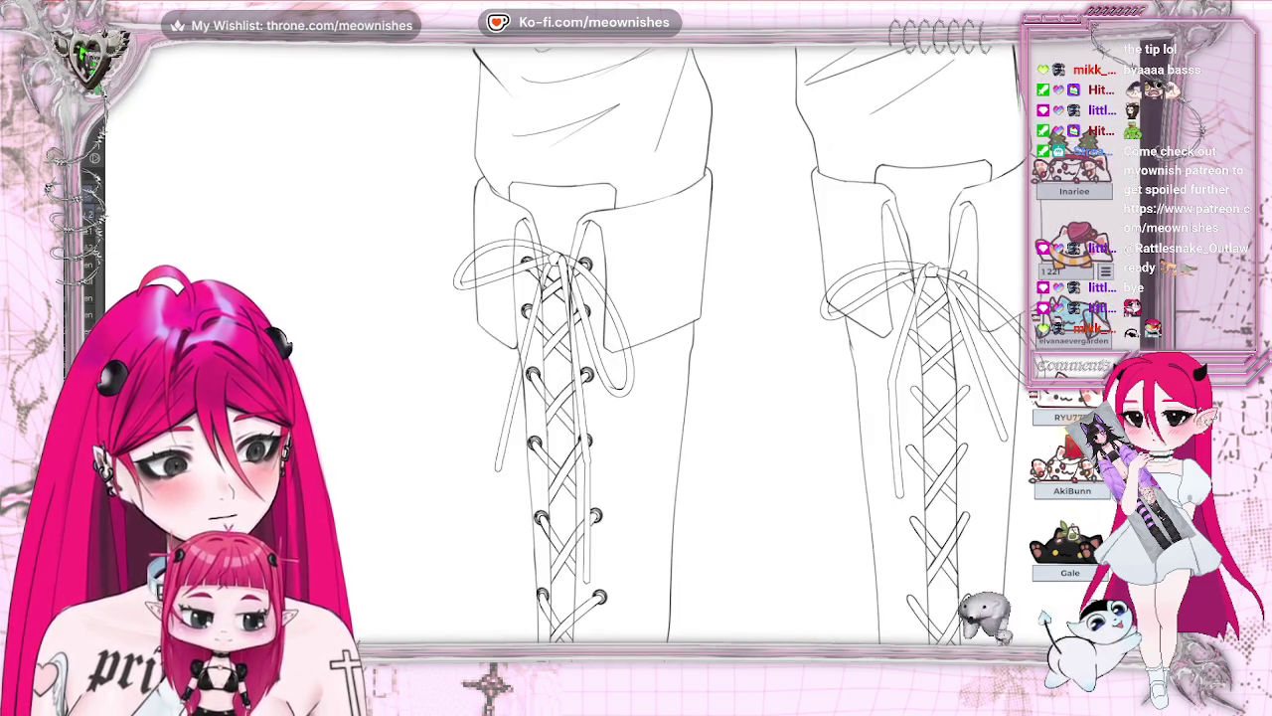
pyautogui.scroll(-5, 637, 348)
pyautogui.scroll(-1, 636, 348)
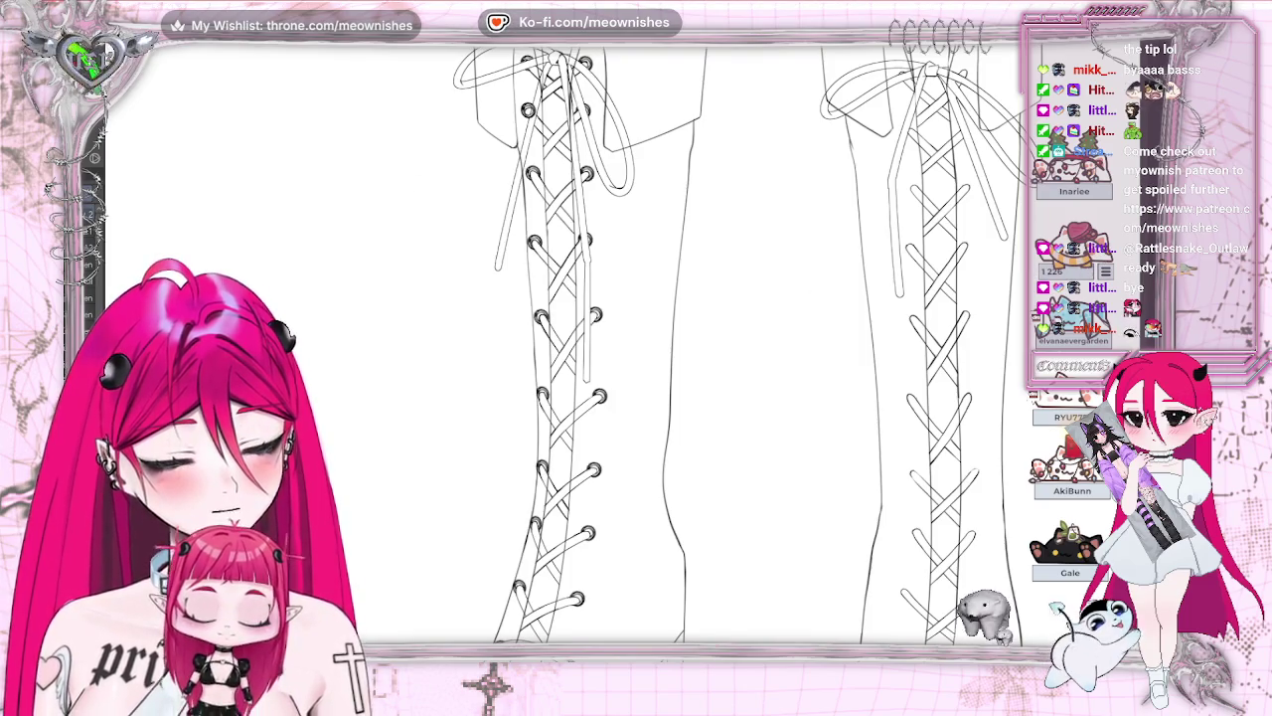
# Copy and paste two eyelets onto the right boot's lacing just beneath the bow
pyautogui.hotkey('alt', 'e')
pyautogui.press('Escape')
pyautogui.hotkey('alt', 'e')
pyautogui.press('Escape')
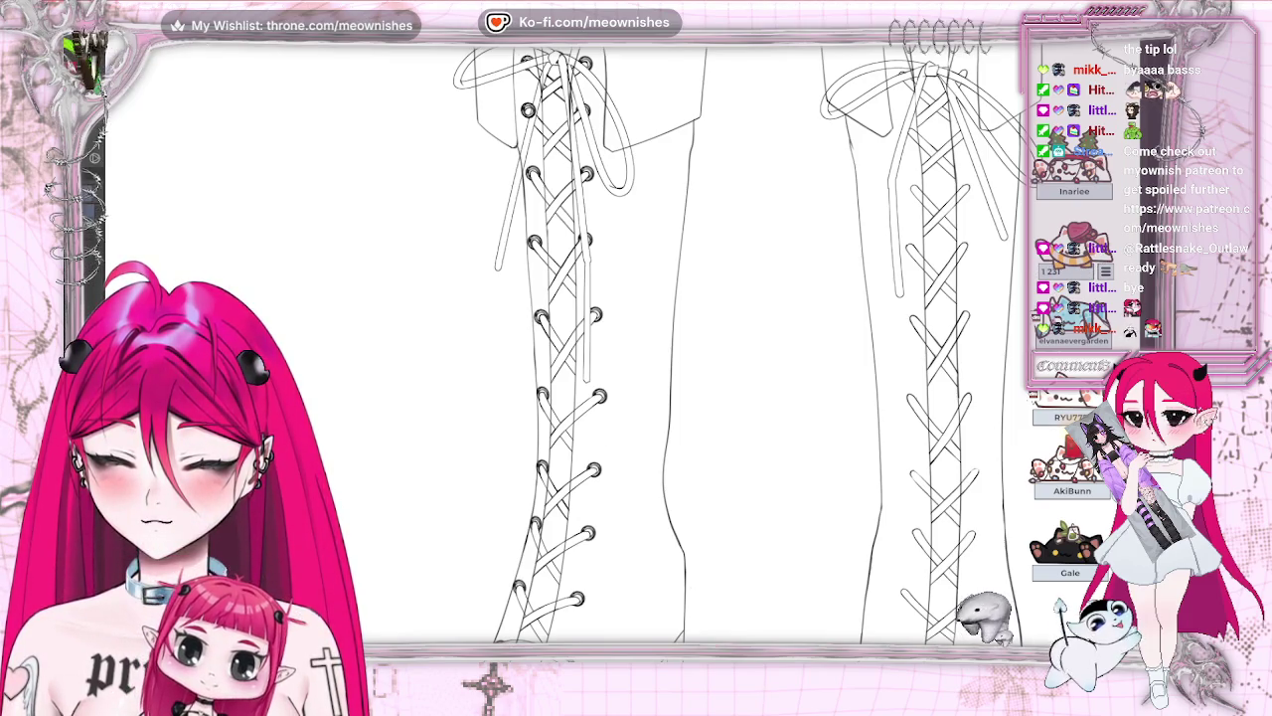
pyautogui.hscroll(5, 557, 348)
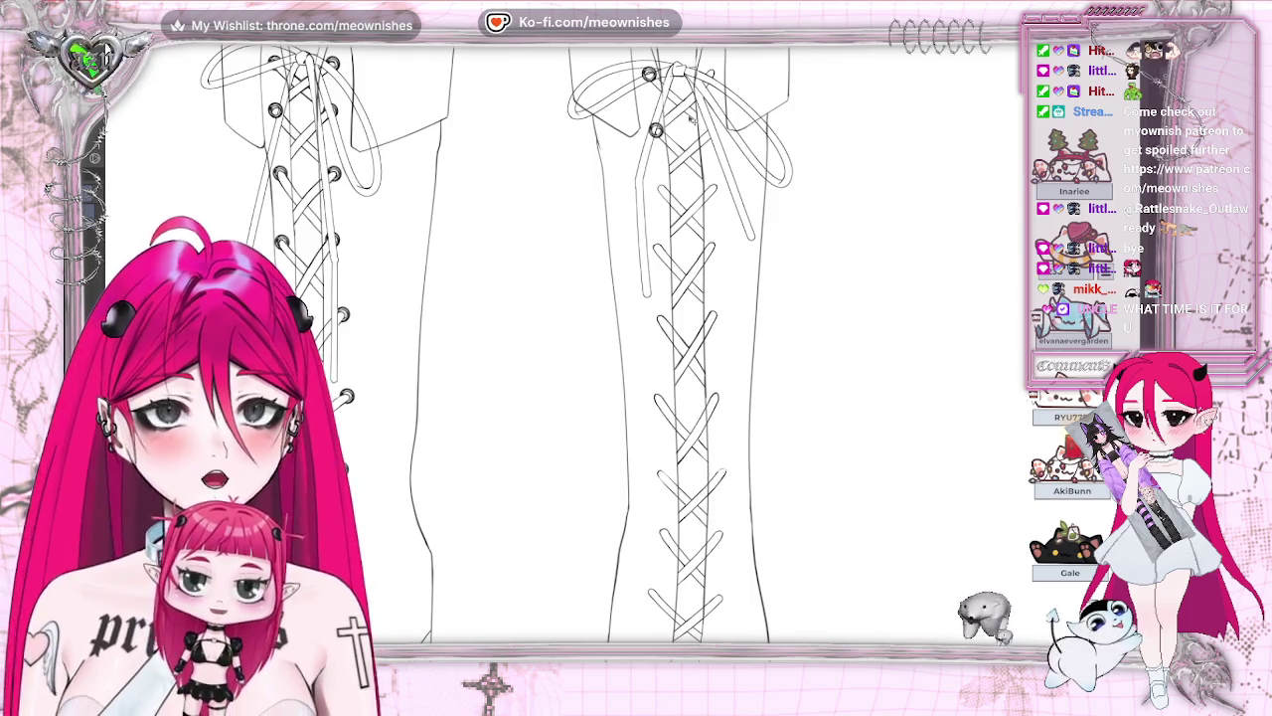
# Paste a new eyelet onto the right boot and nudge it into place
pyautogui.hotkey('alt', 'e')
pyautogui.press('Escape')
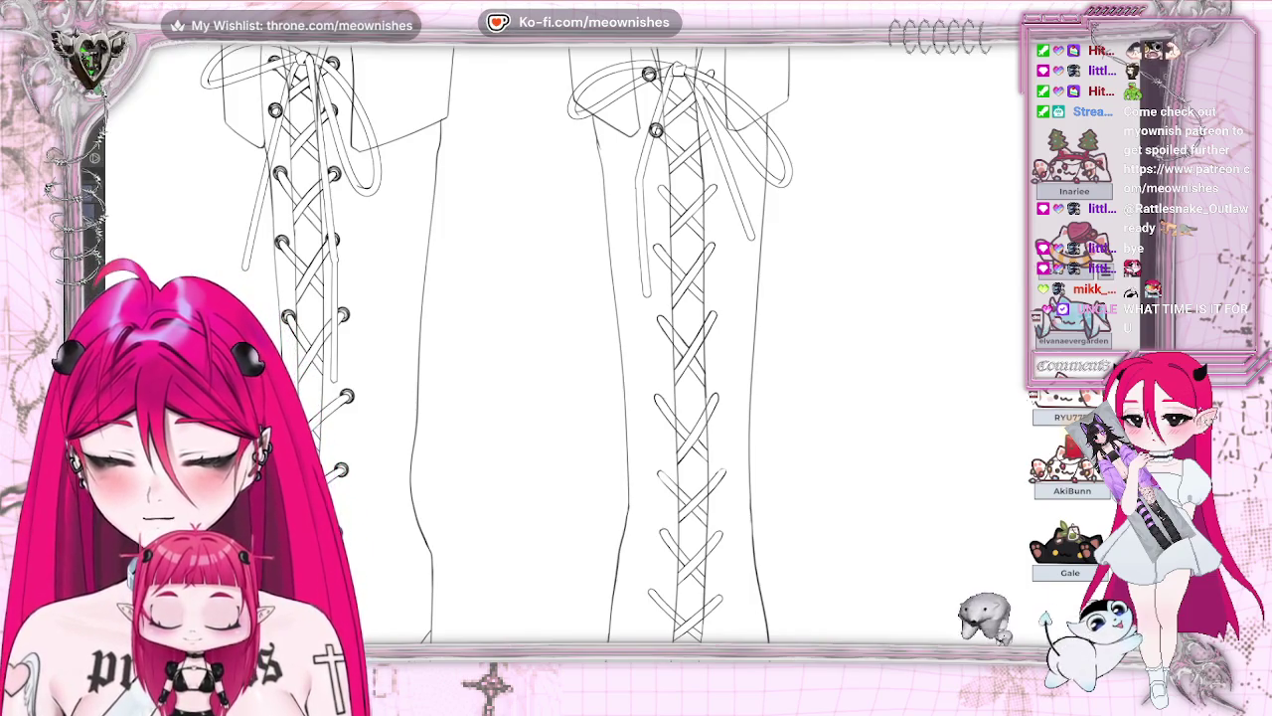
pyautogui.press('Left')
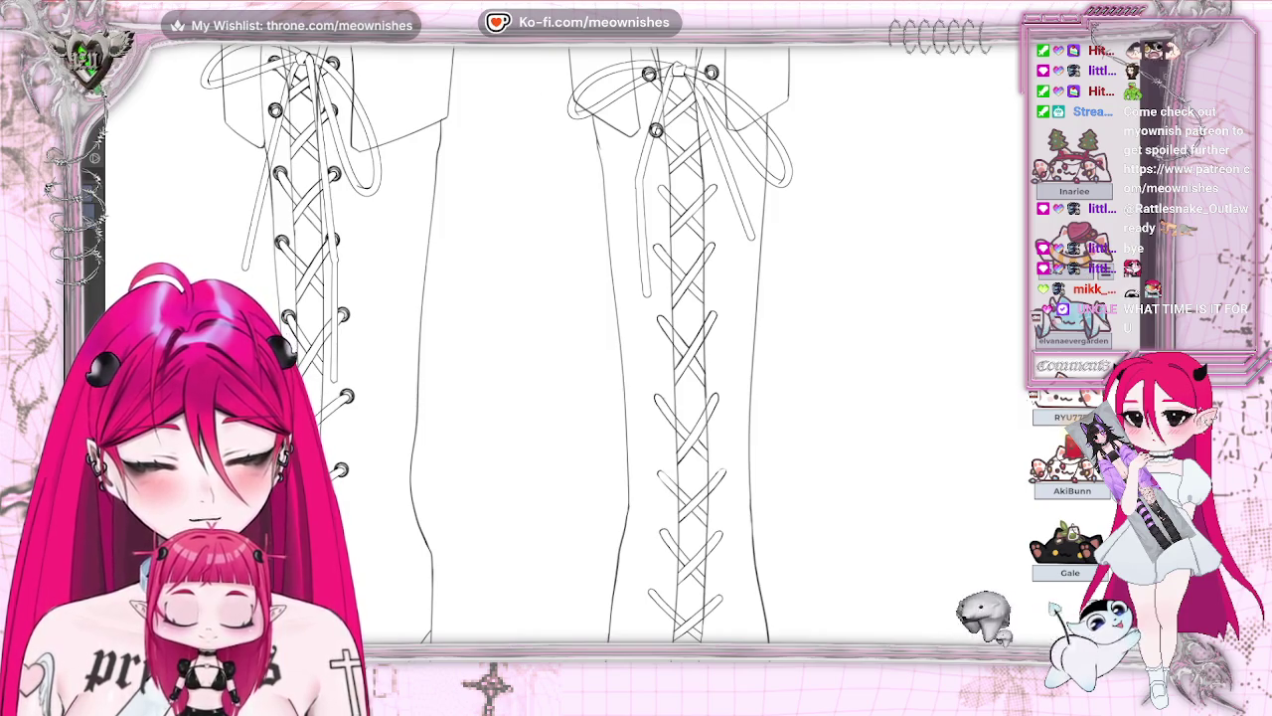
pyautogui.click(94, 35)
pyautogui.click(154, 111)
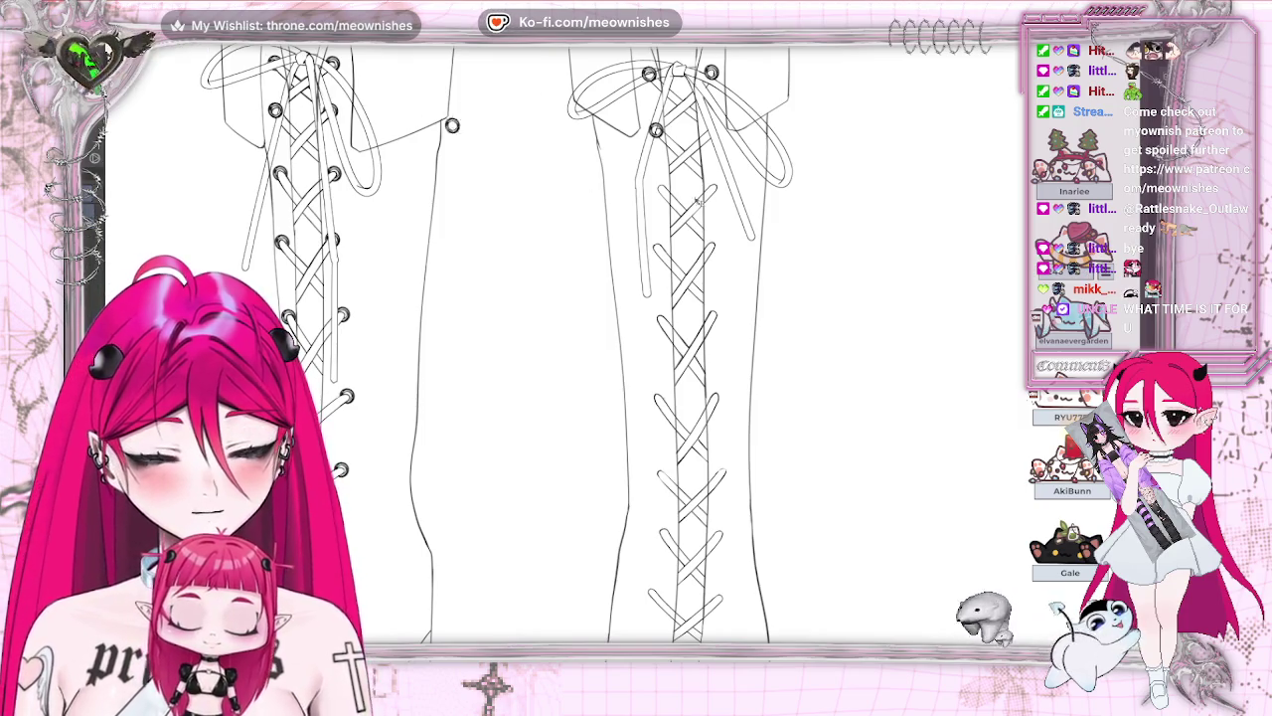
pyautogui.hotkey('ctrl', 'z')
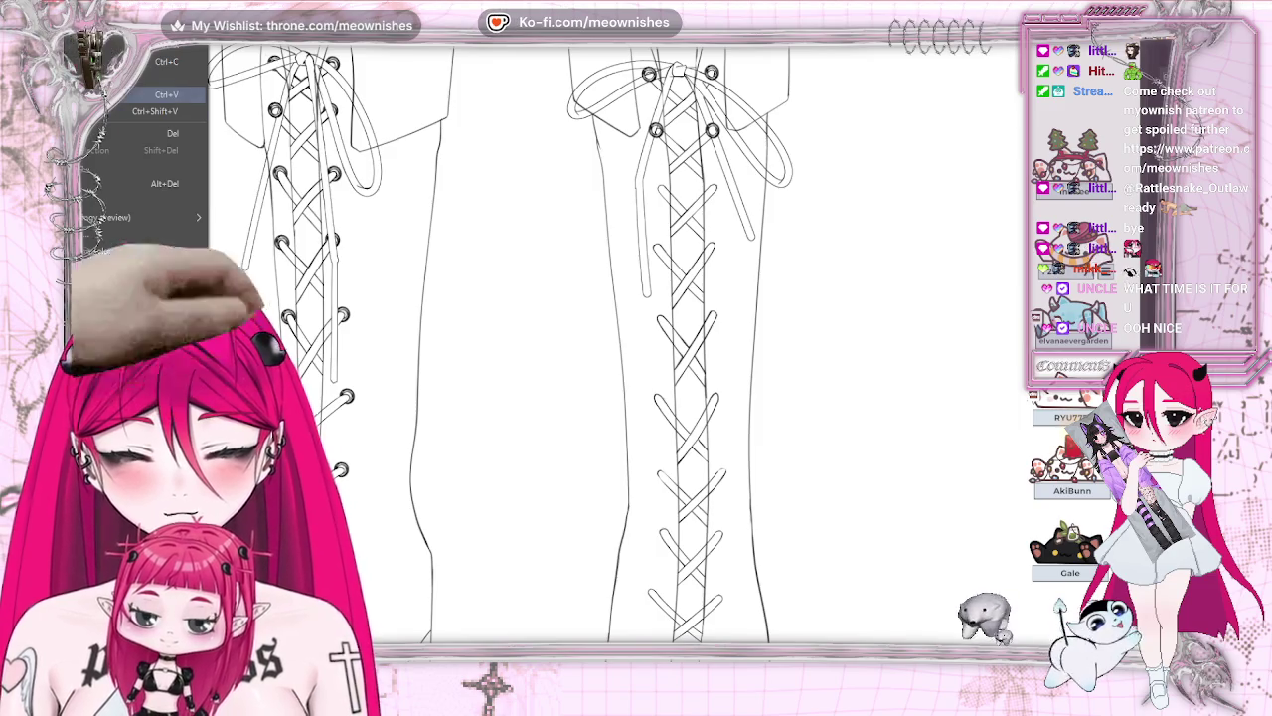
# Paste two more eyelet copies and move them onto the right boot's lacing
pyautogui.hotkey('ctrl', 'v')
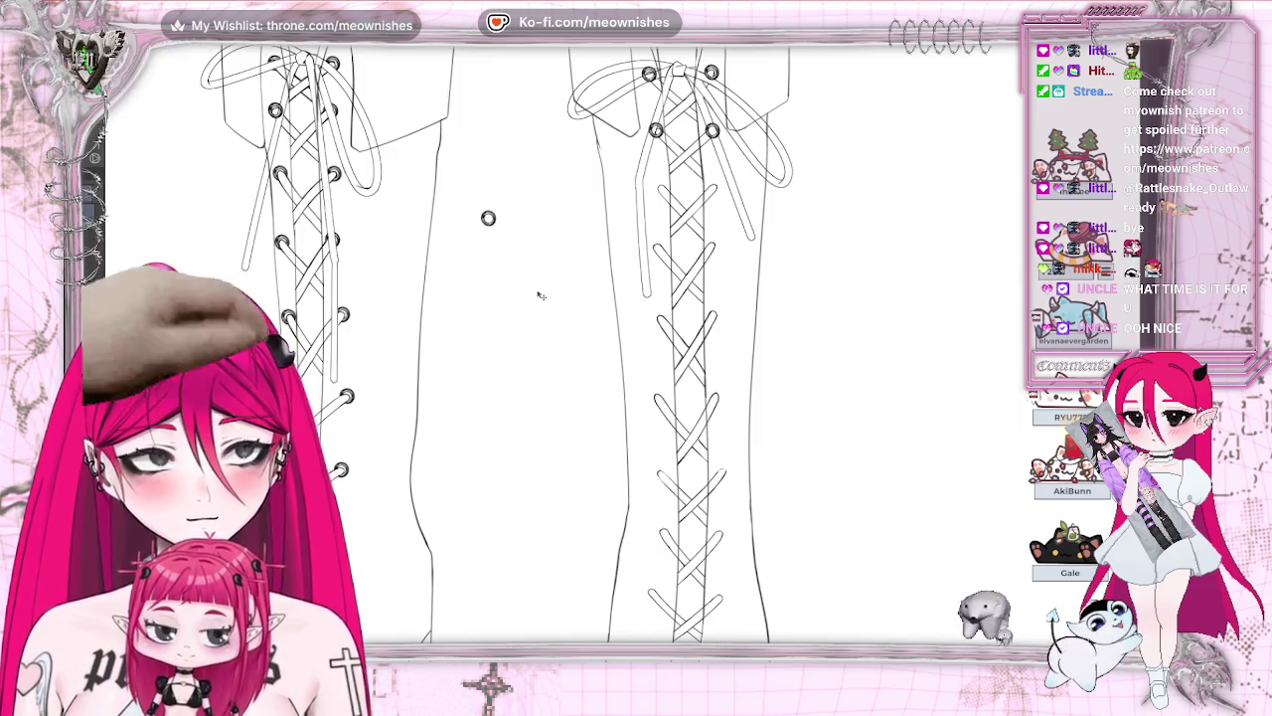
pyautogui.moveTo(541, 296); pyautogui.dragTo(672, 243)
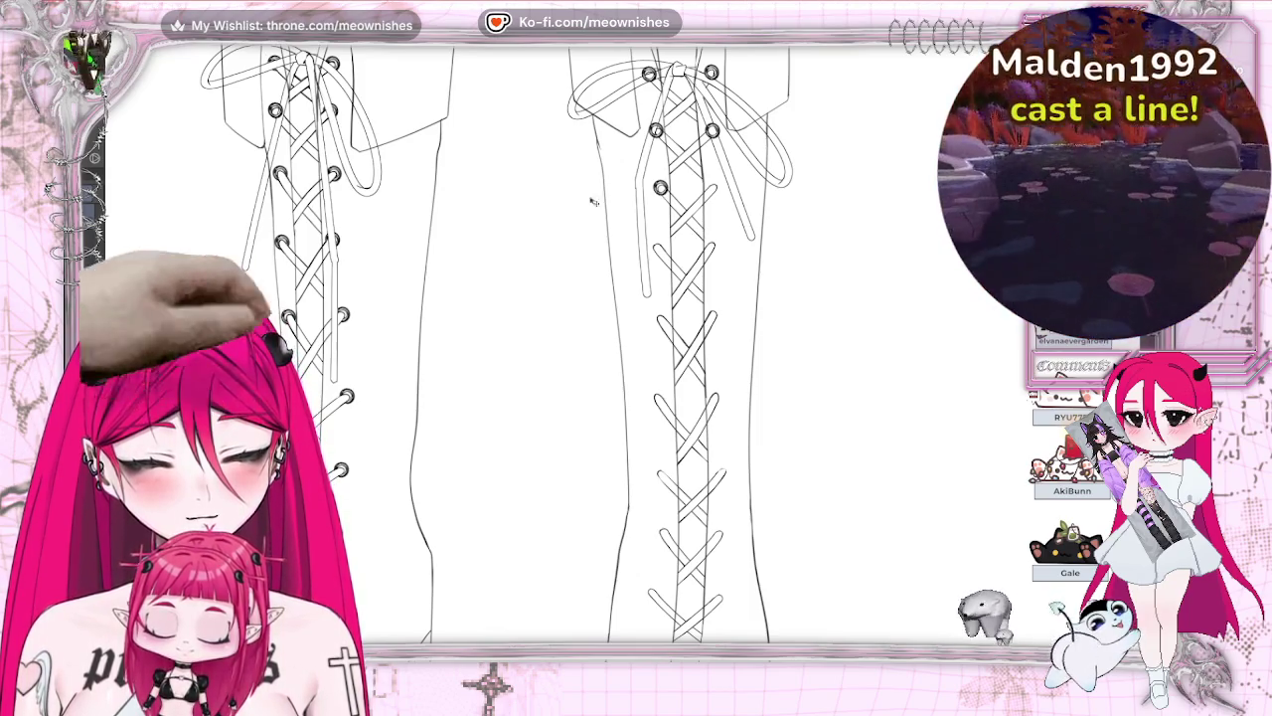
pyautogui.click(490, 118)
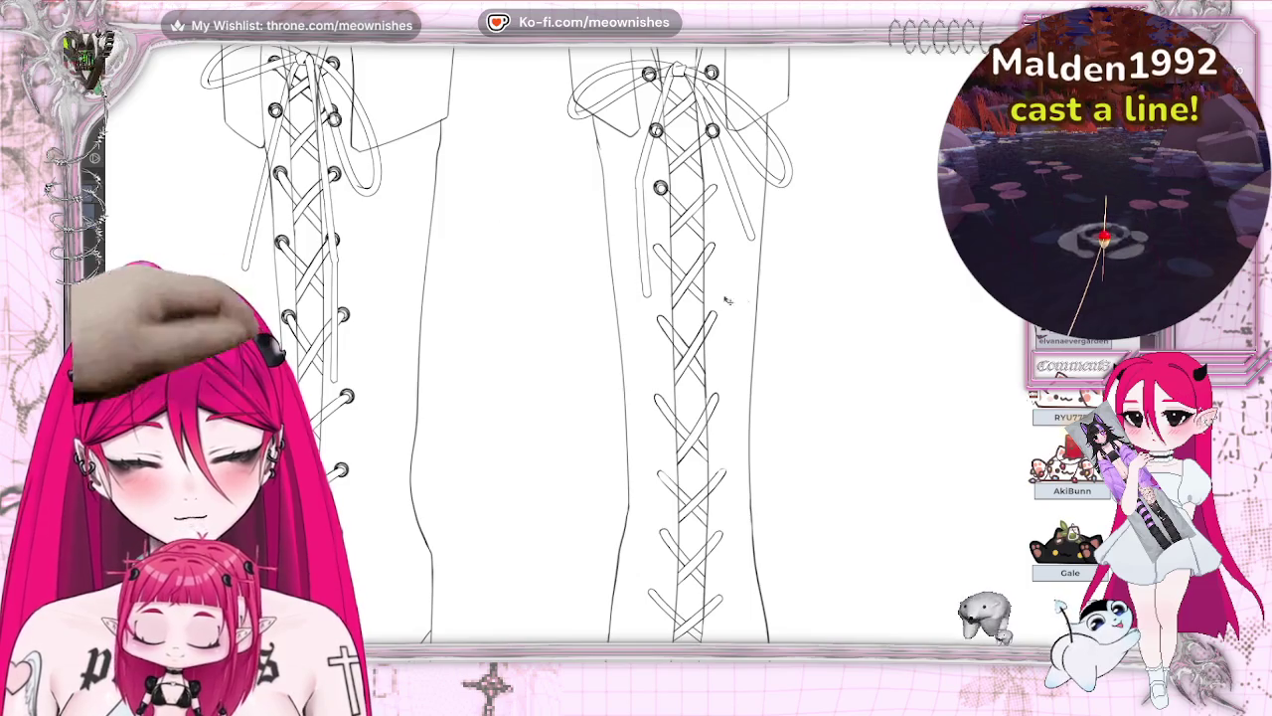
pyautogui.moveTo(597, 206); pyautogui.dragTo(742, 228)
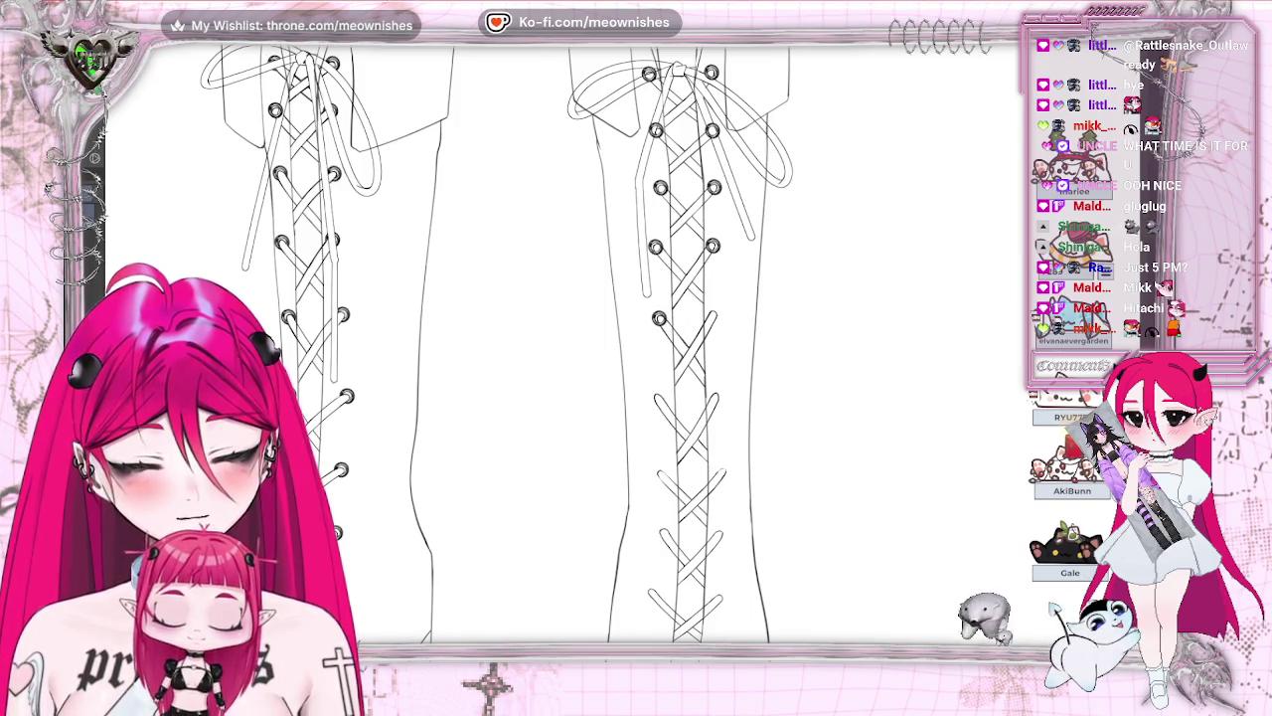
# Stamp eyelet rings on both boots' lacing, nudging one onto a lace end
pyautogui.click(713, 318)
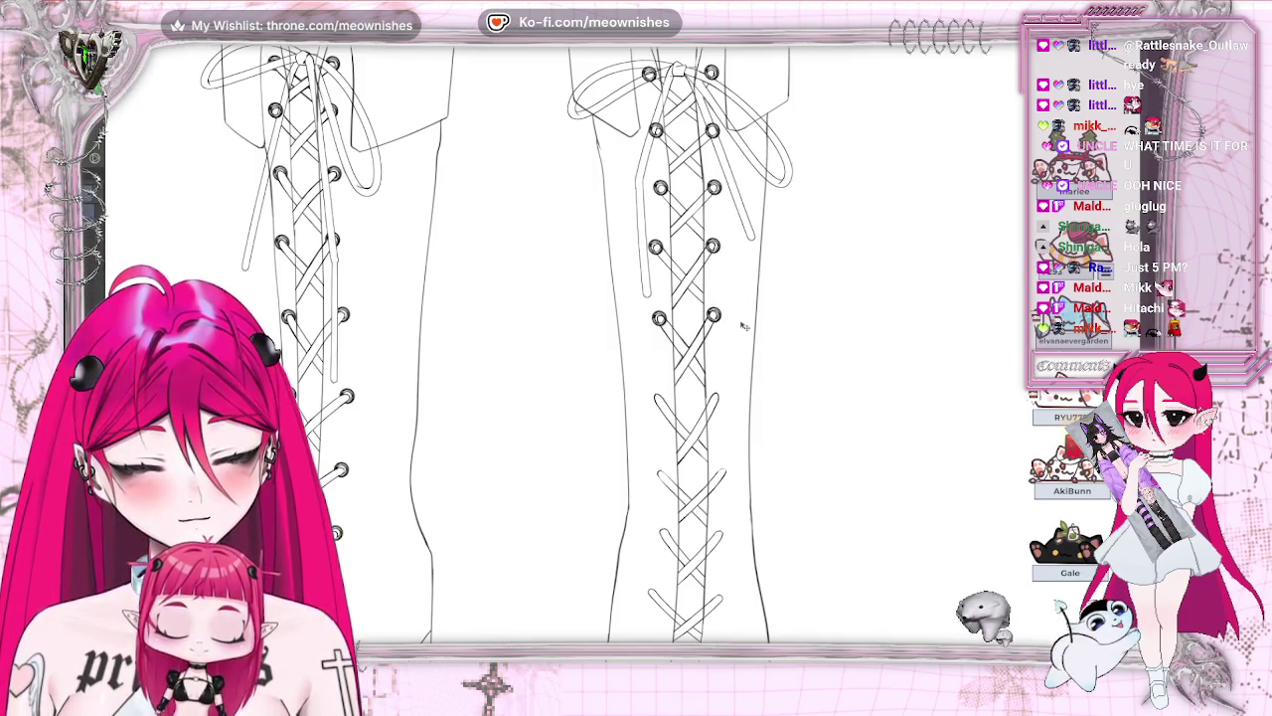
pyautogui.click(381, 177)
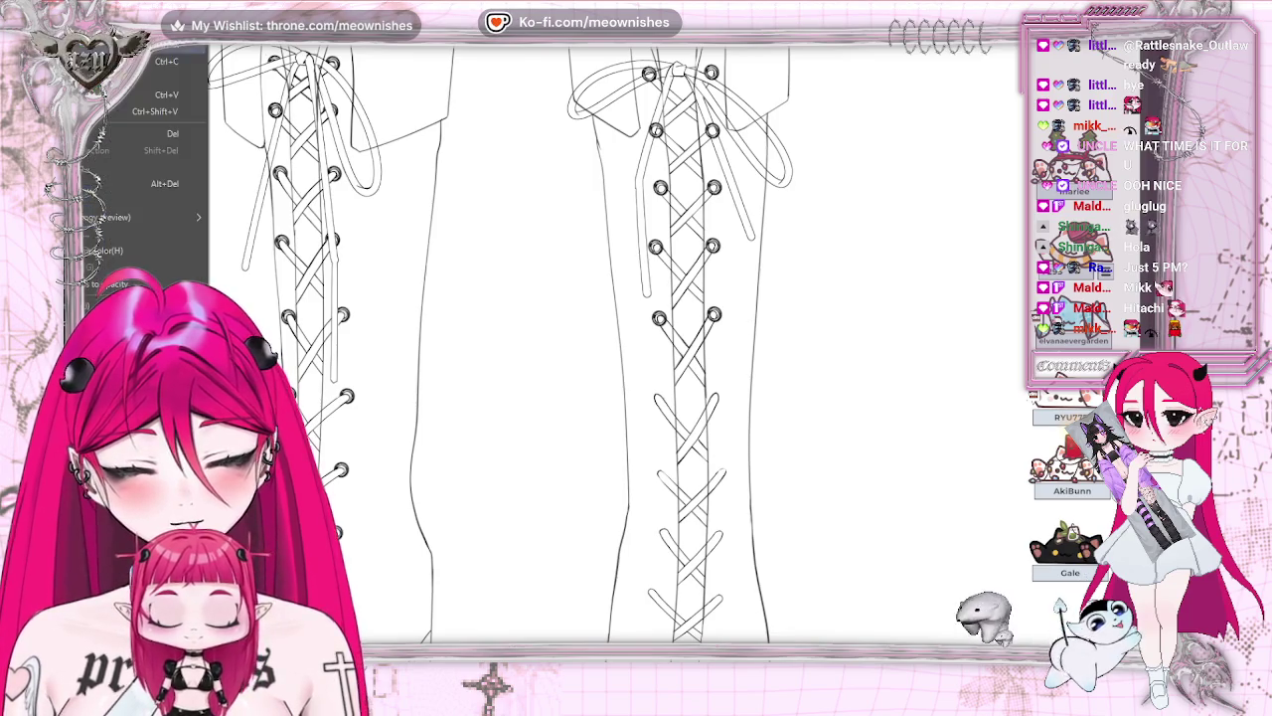
pyautogui.click(646, 380)
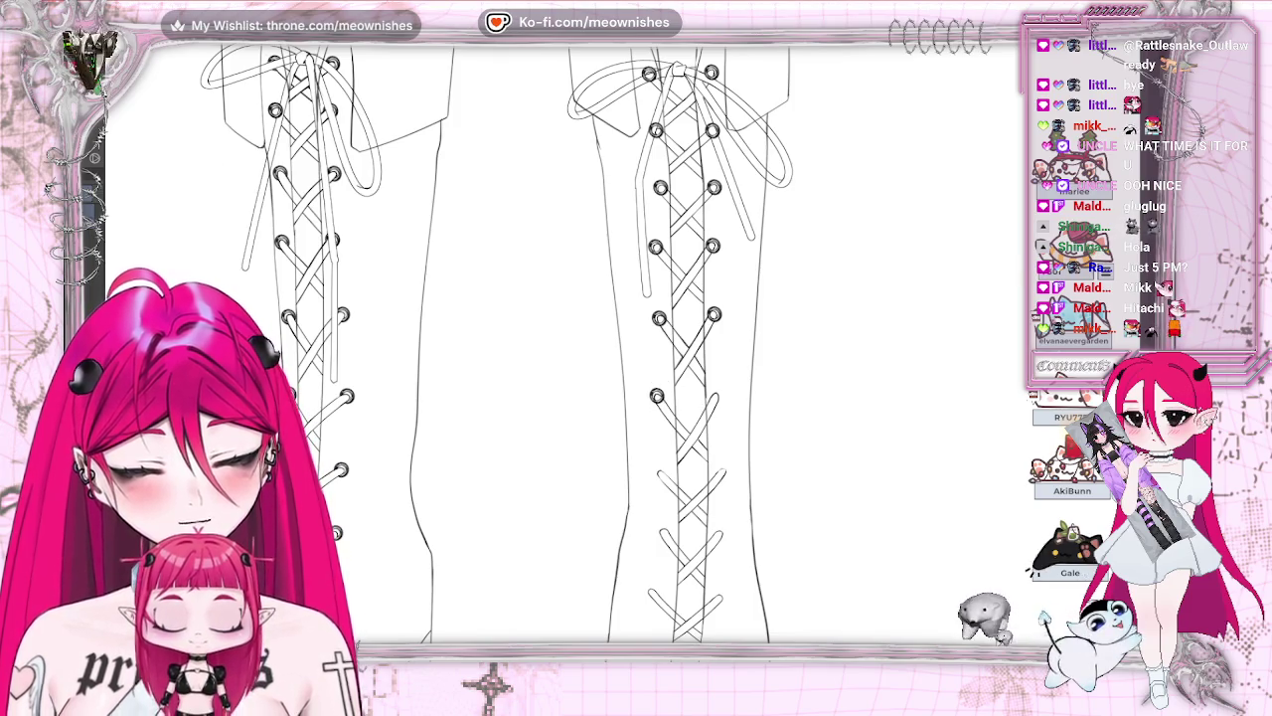
pyautogui.click(748, 439)
pyautogui.moveTo(741, 409); pyautogui.dragTo(767, 442)
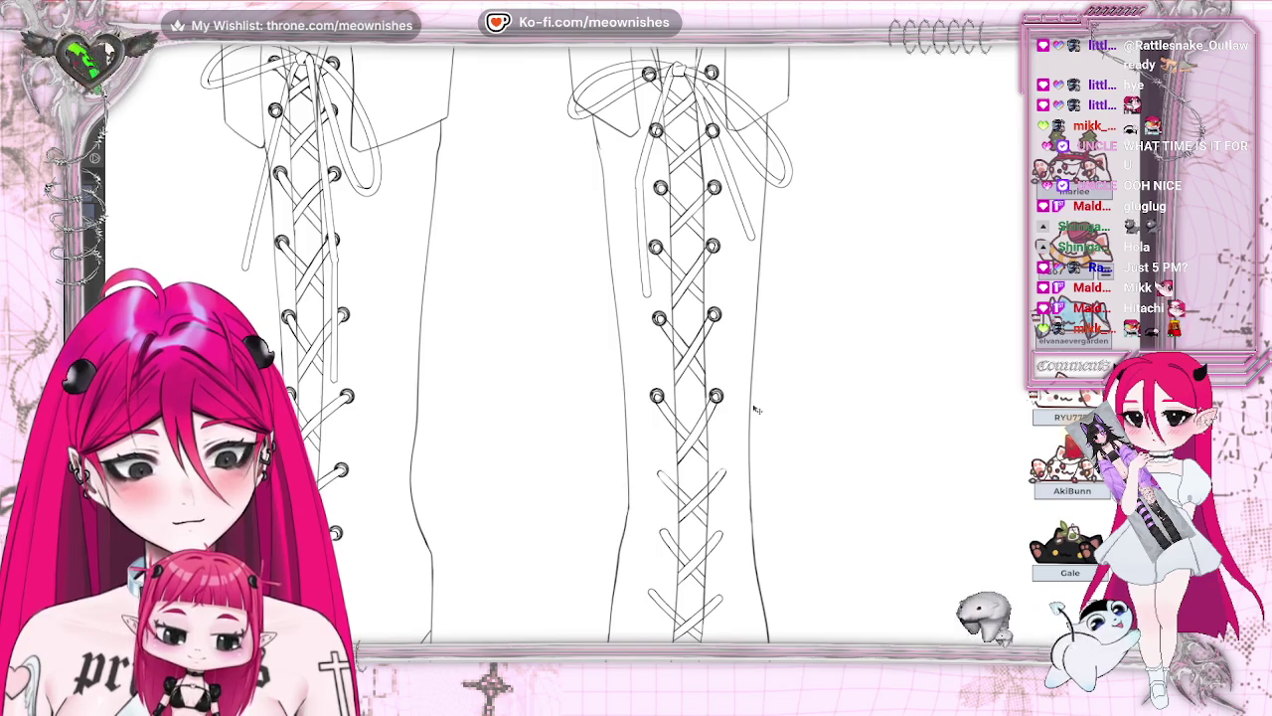
# Add another ring by the left lacing and move pasted eyelets onto the right boot's lace ends
pyautogui.click(396, 364)
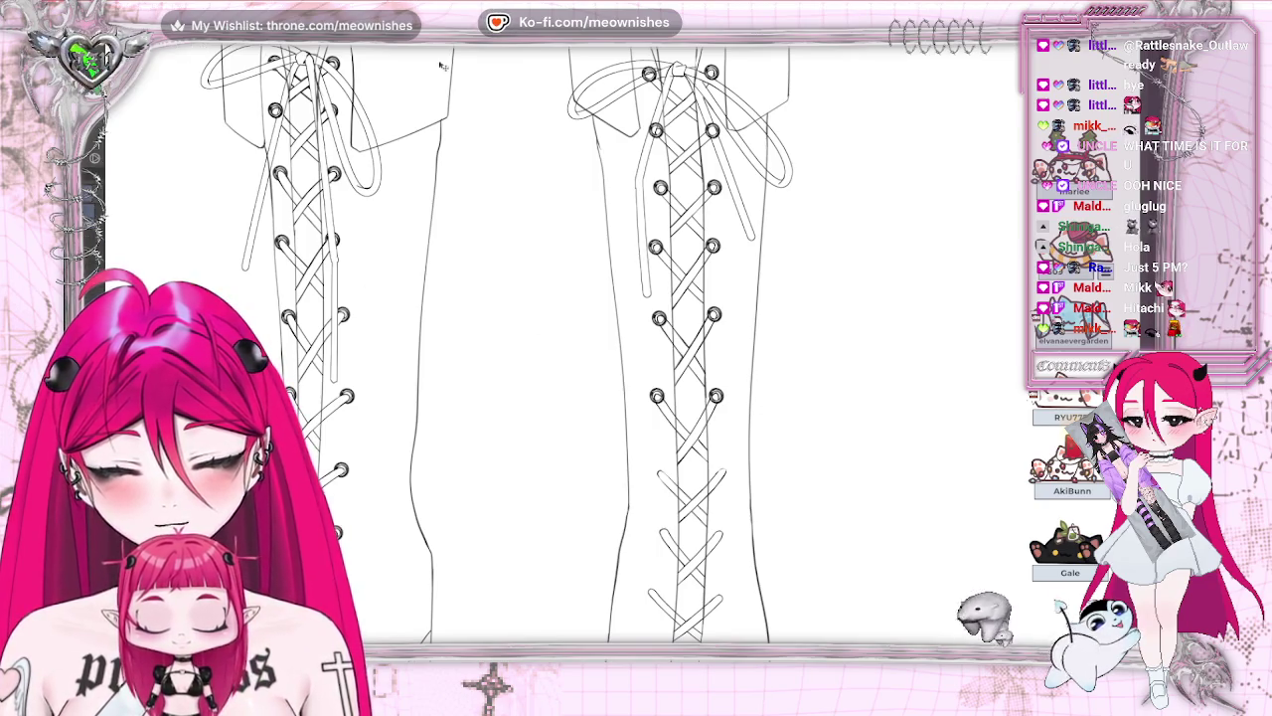
pyautogui.moveTo(736, 568); pyautogui.dragTo(773, 567)
pyautogui.moveTo(685, 505); pyautogui.dragTo(703, 478)
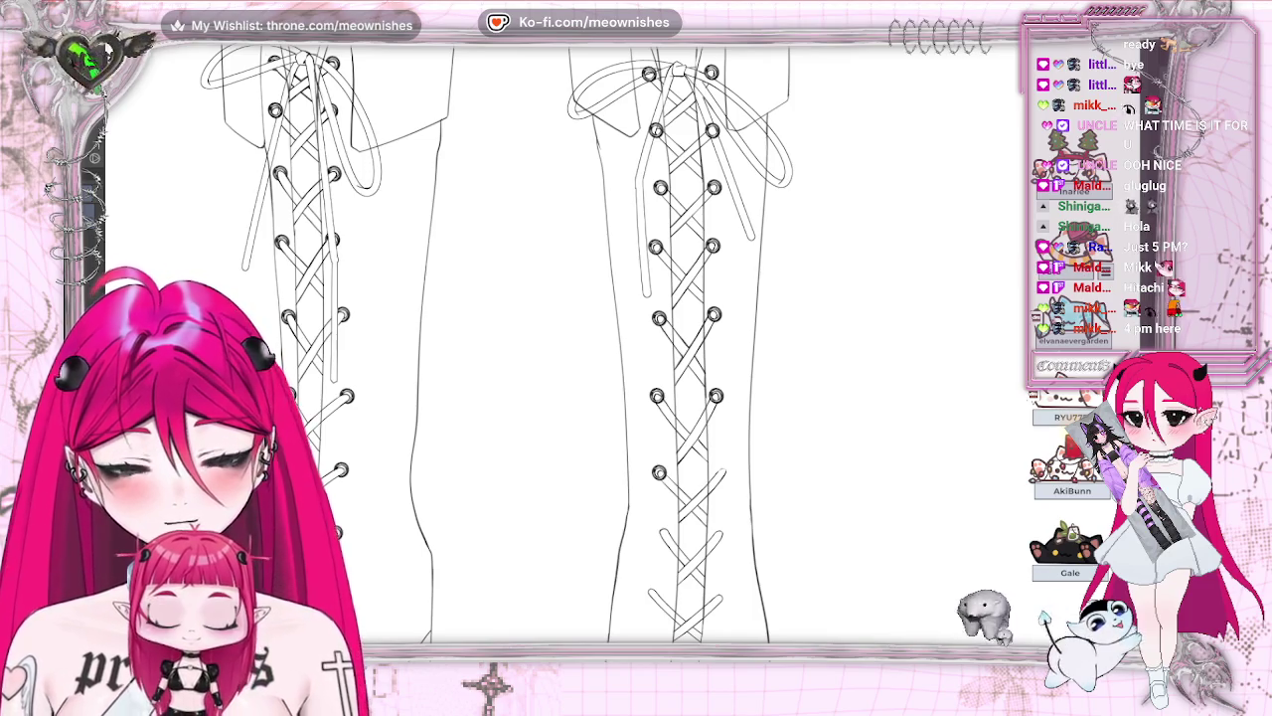
pyautogui.hotkey('ctrl', 'v')
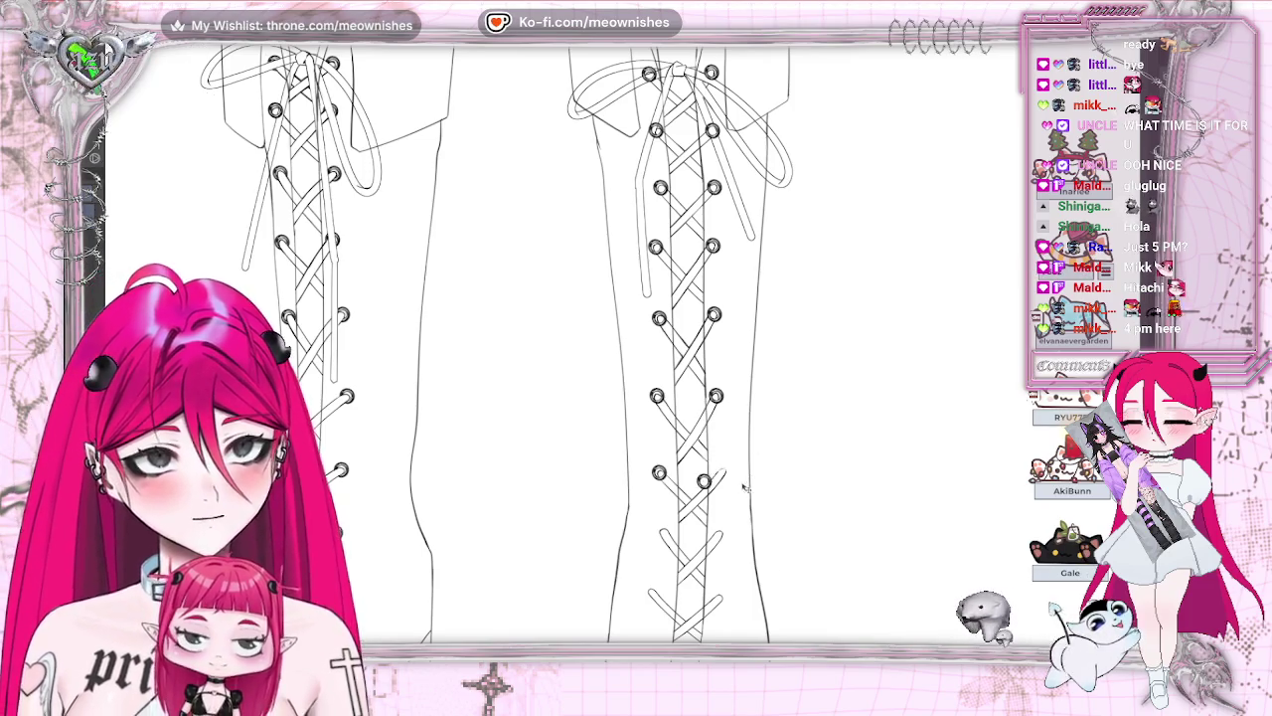
pyautogui.moveTo(362, 206); pyautogui.dragTo(721, 470)
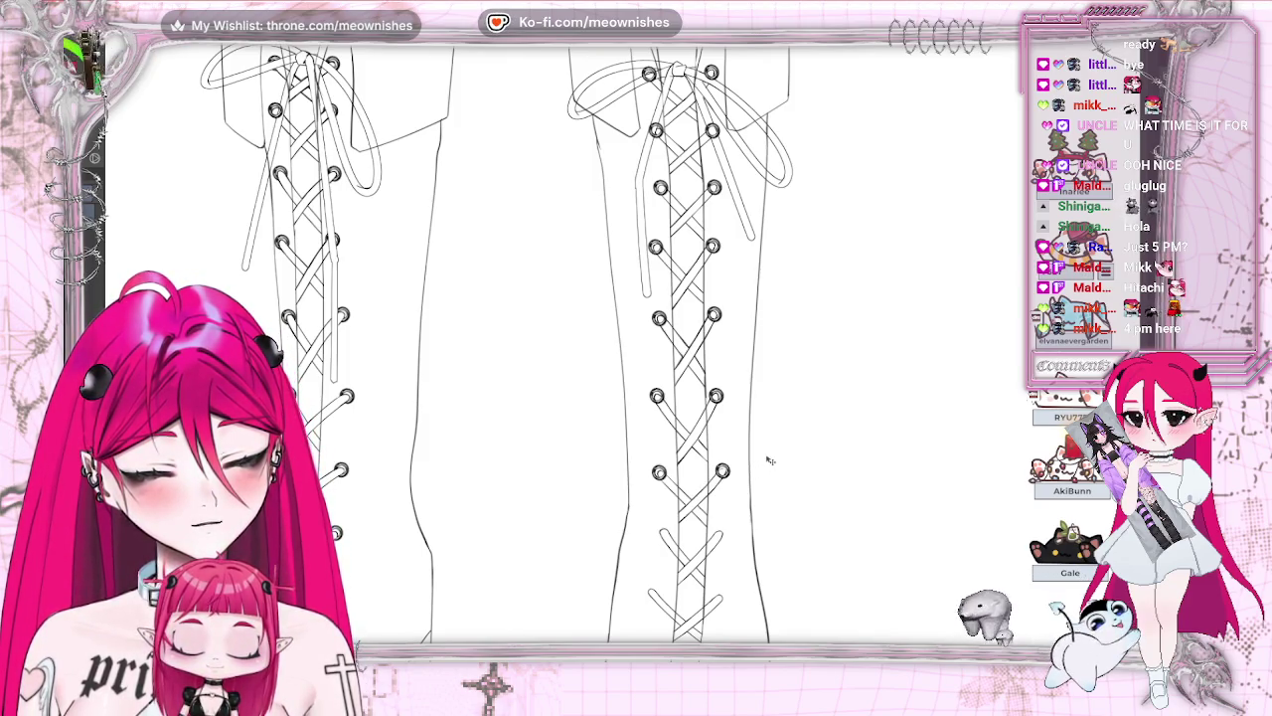
pyautogui.scroll(-4, 770, 459)
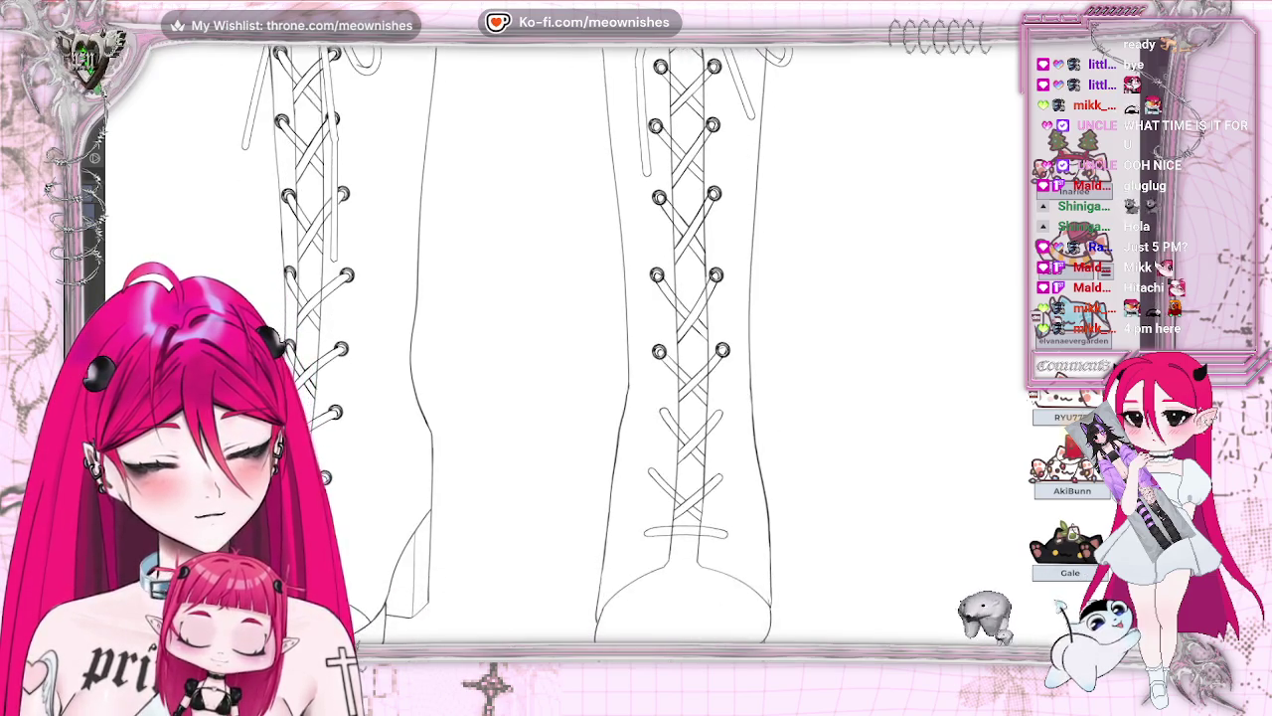
# Paste two eyelet rings and move one onto the right boot's lacing
pyautogui.scroll(-1, 770, 460)
pyautogui.hotkey('alt', 'e')
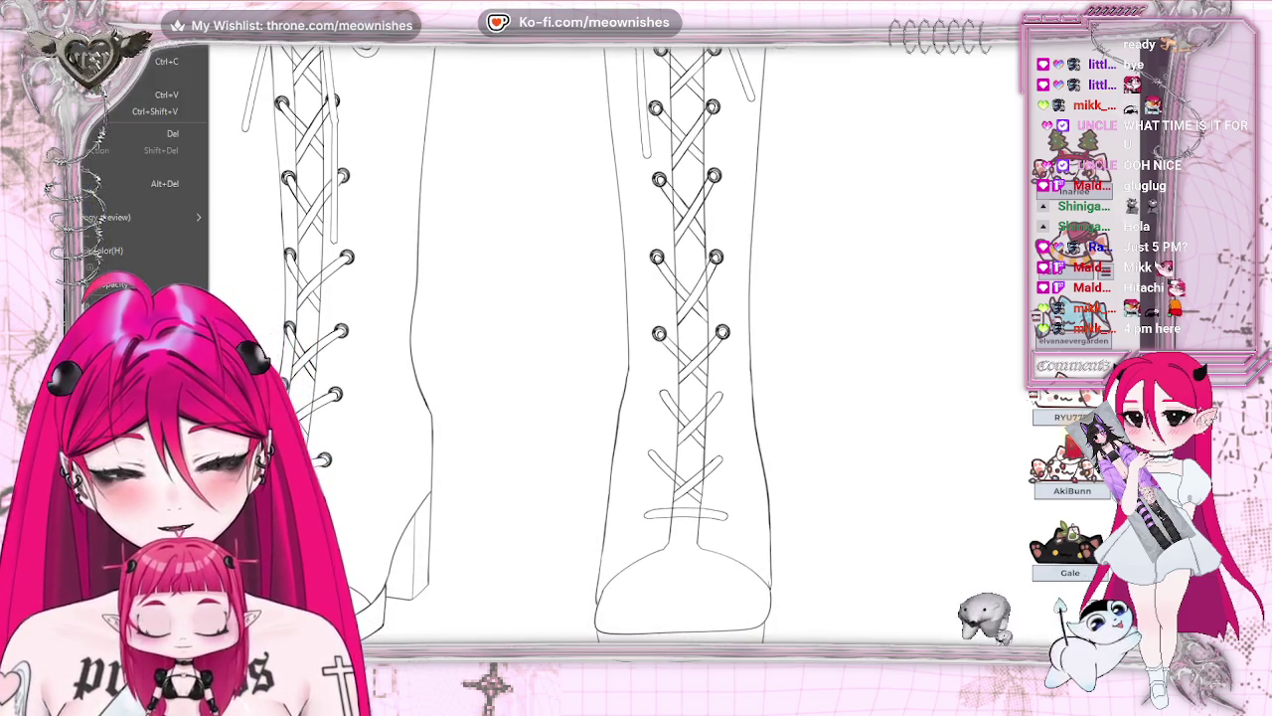
pyautogui.press('Return')
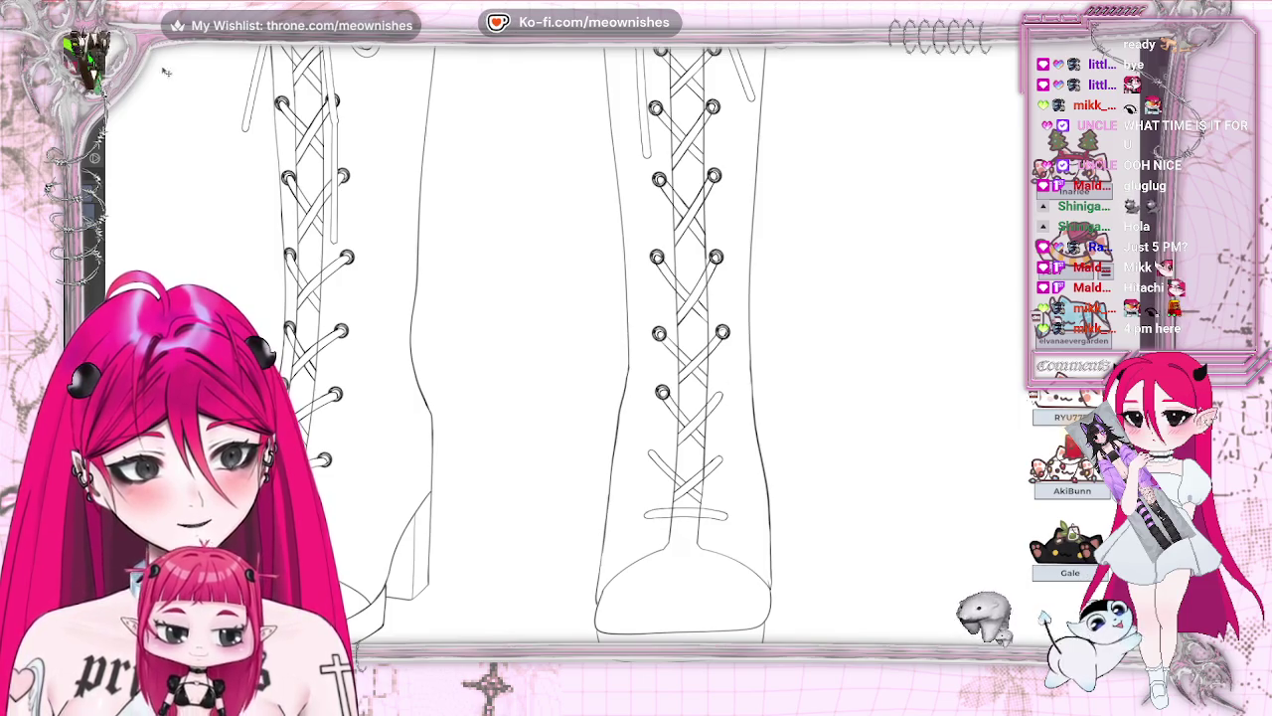
pyautogui.hotkey('alt', 'e')
pyautogui.press('Return')
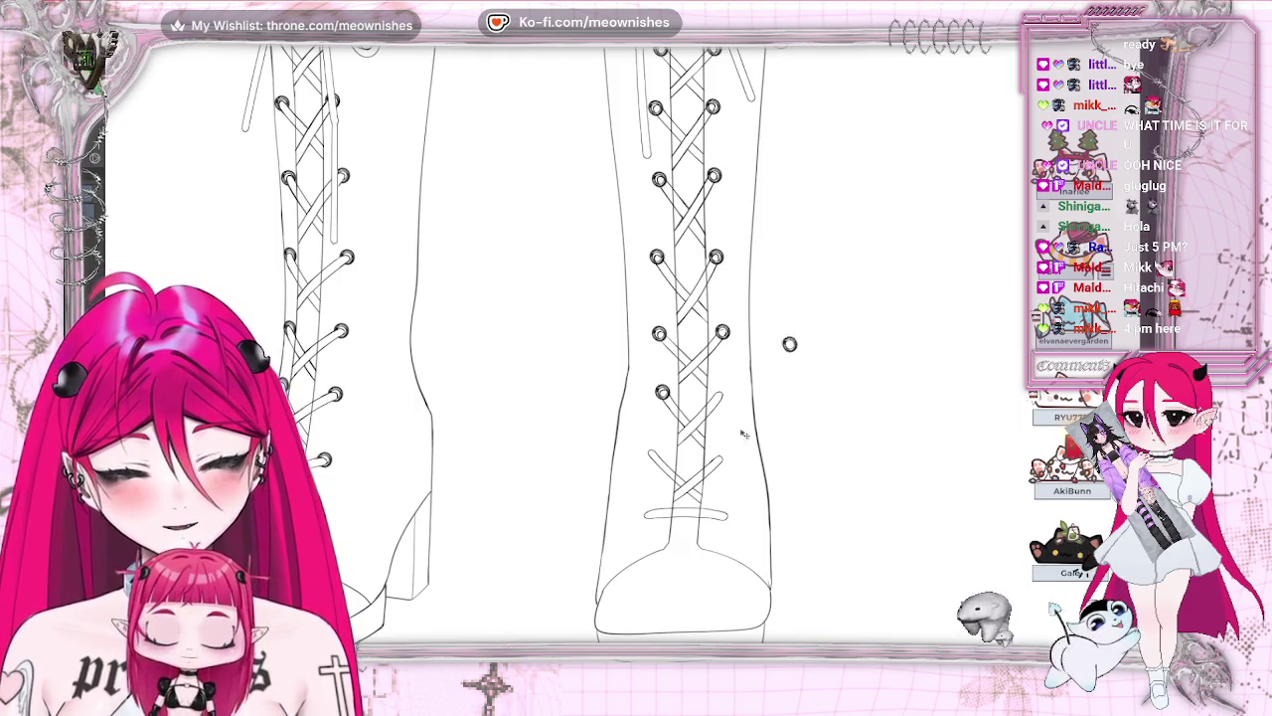
pyautogui.moveTo(743, 434); pyautogui.dragTo(671, 484)
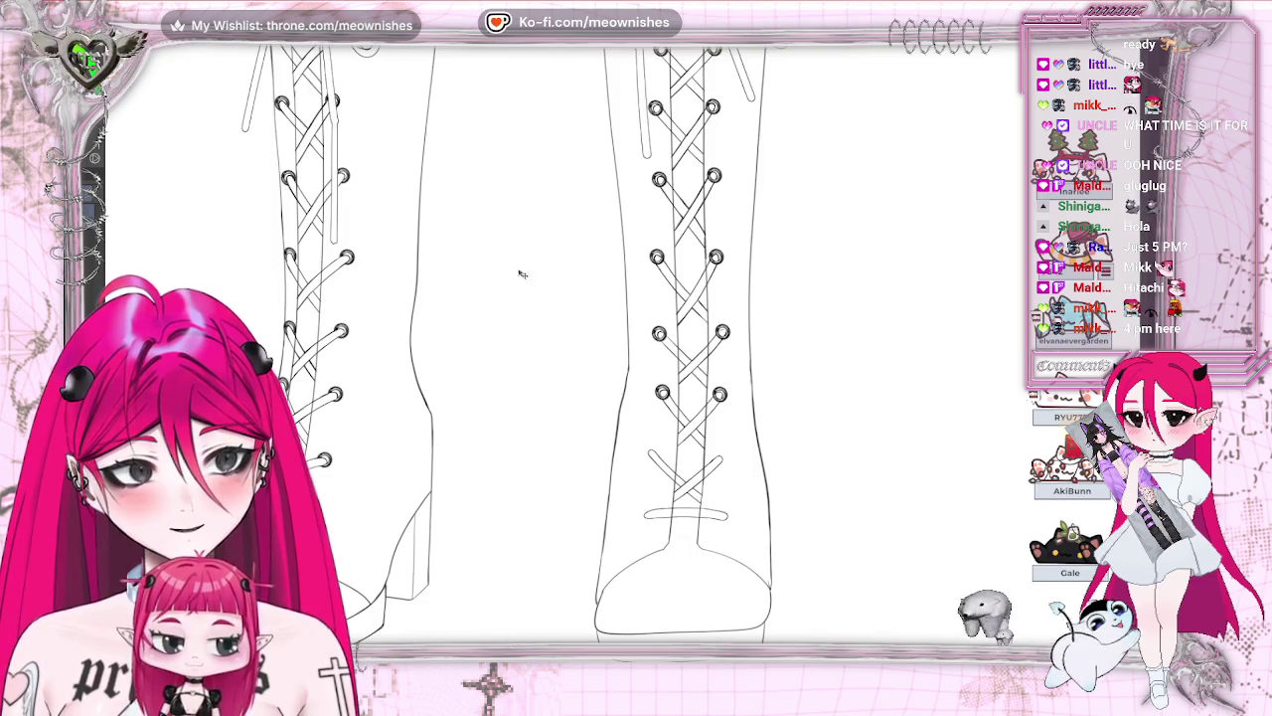
# Place more eyelet copies on the right boot's lower lace ends, down to the bottom lace
pyautogui.hotkey('alt', 'e')
pyautogui.press('Return')
pyautogui.moveTo(491, 388); pyautogui.dragTo(699, 482)
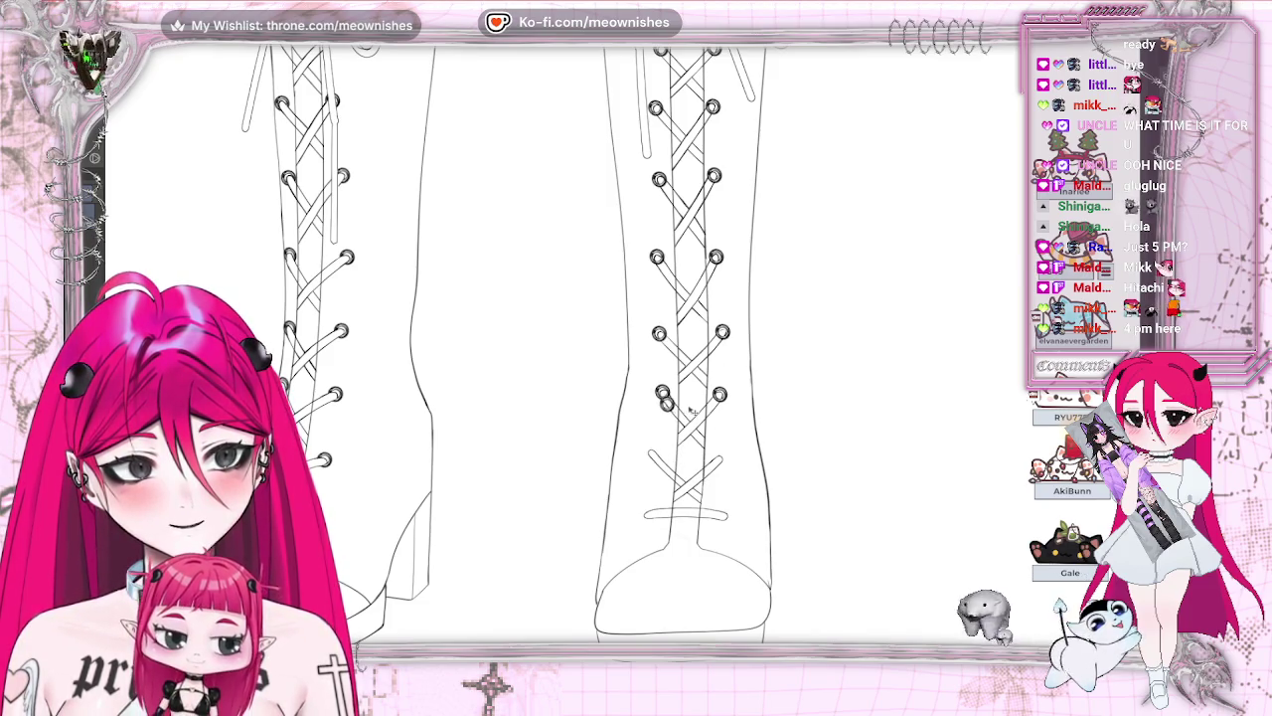
pyautogui.moveTo(682, 438); pyautogui.dragTo(679, 462)
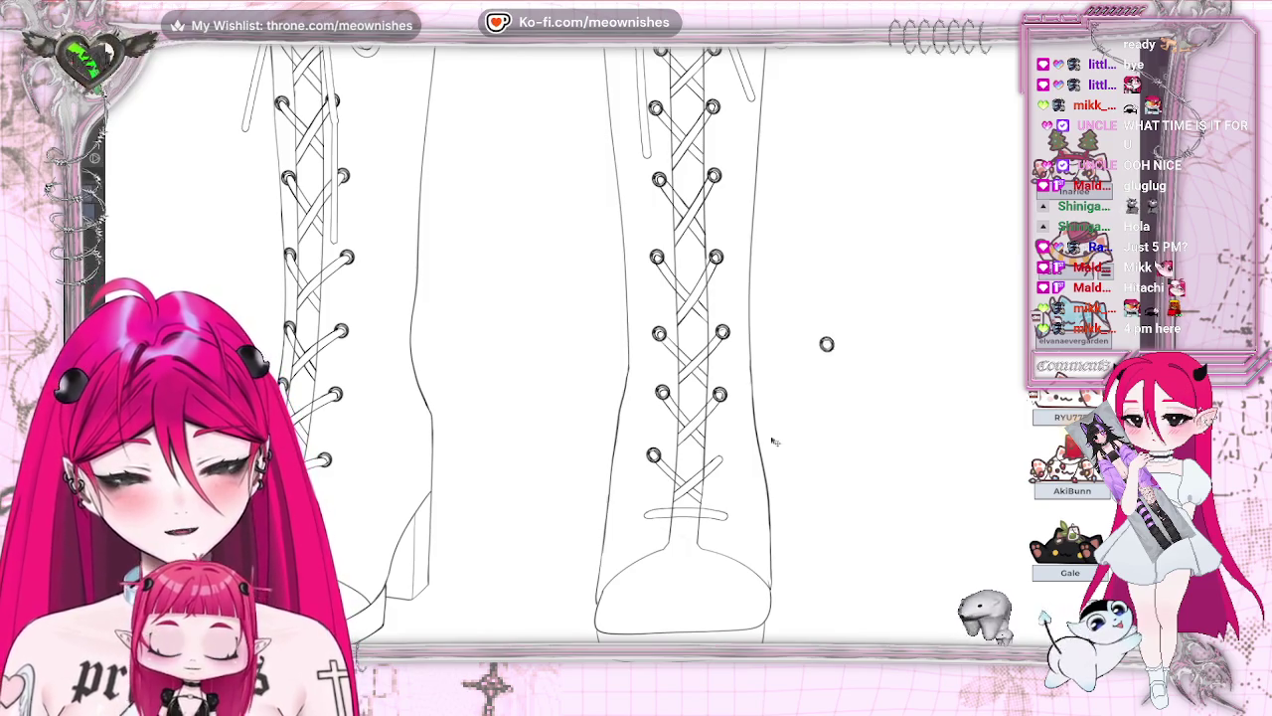
pyautogui.hotkey('ctrl', 'z')
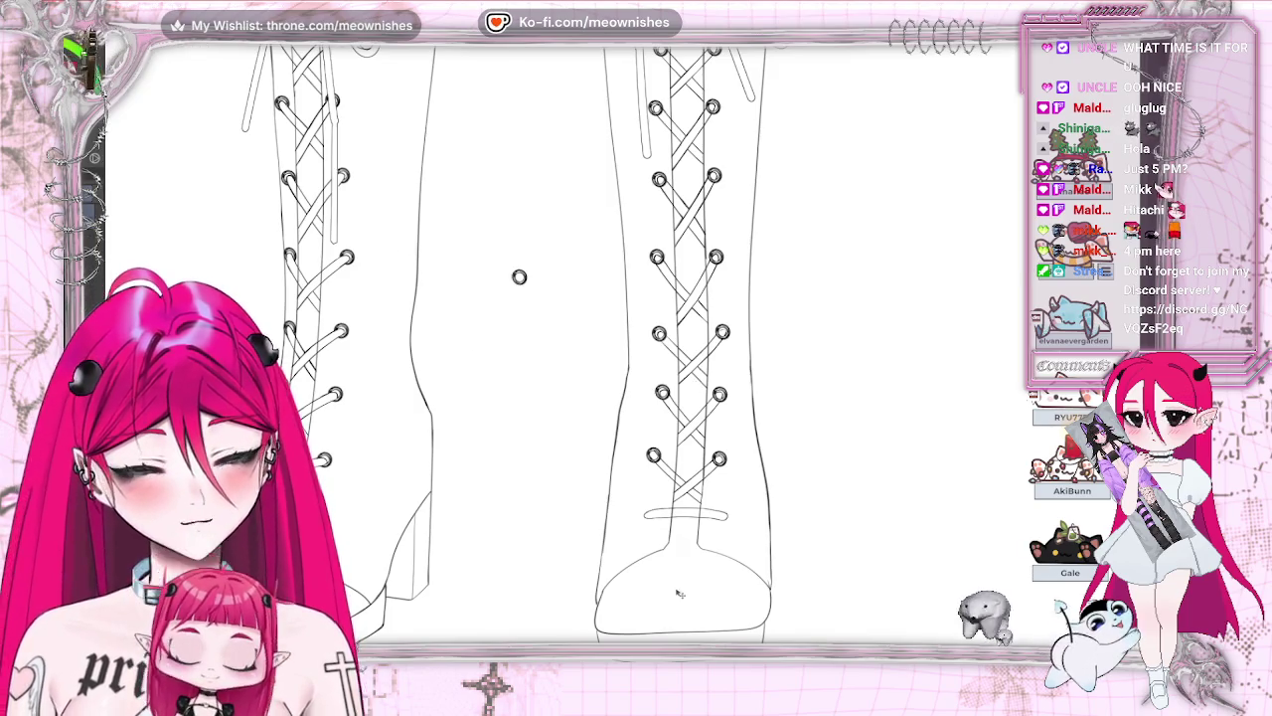
pyautogui.moveTo(519, 277); pyautogui.dragTo(611, 507)
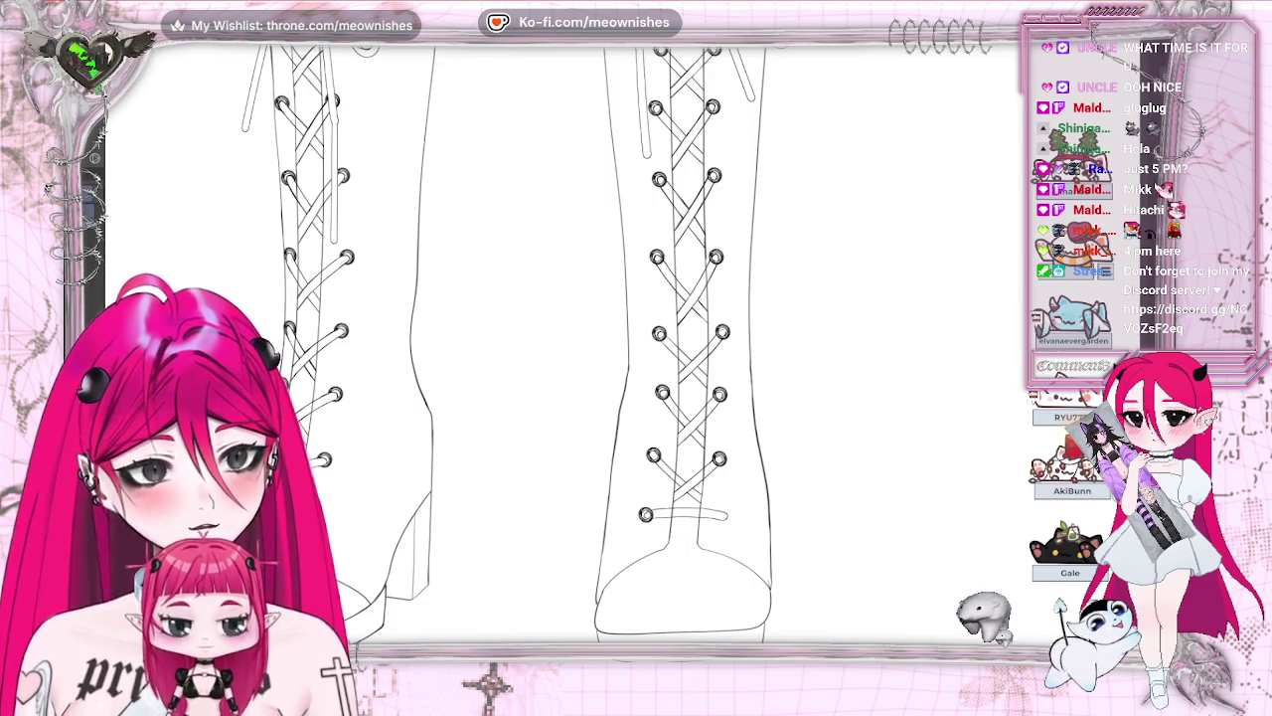
pyautogui.moveTo(712, 257); pyautogui.dragTo(726, 260)
pyautogui.moveTo(754, 350); pyautogui.dragTo(760, 475)
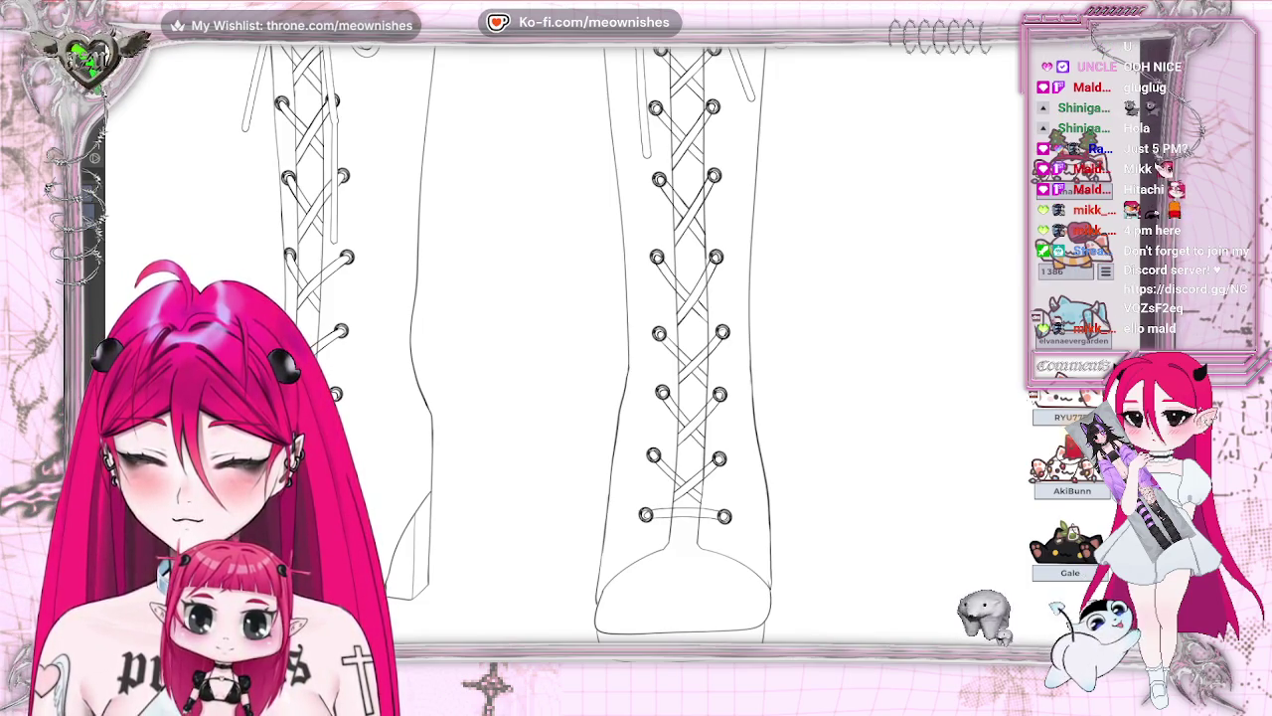
# Scroll through the boots' lower lacing, then undo to bring the eyelet rings back
pyautogui.scroll(3, 597, 348)
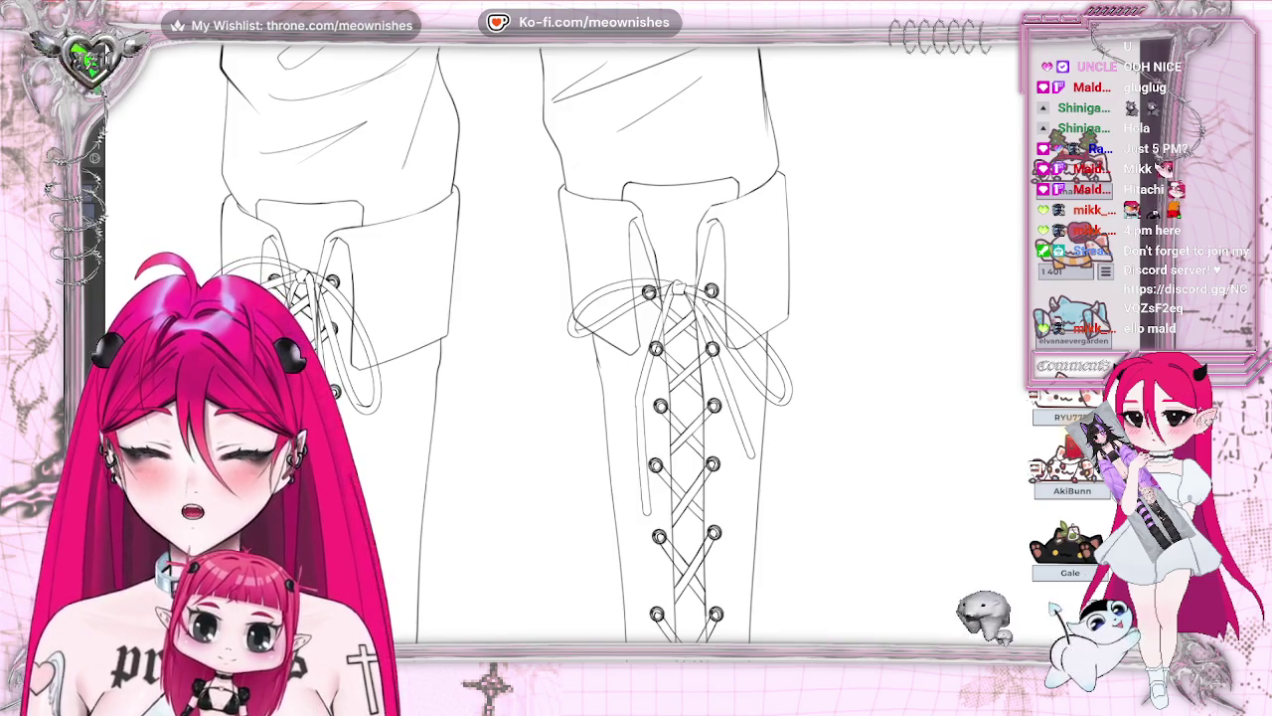
pyautogui.scroll(-2, 597, 348)
pyautogui.scroll(-3, 597, 348)
pyautogui.scroll(-3, 596, 348)
pyautogui.scroll(-2, 597, 347)
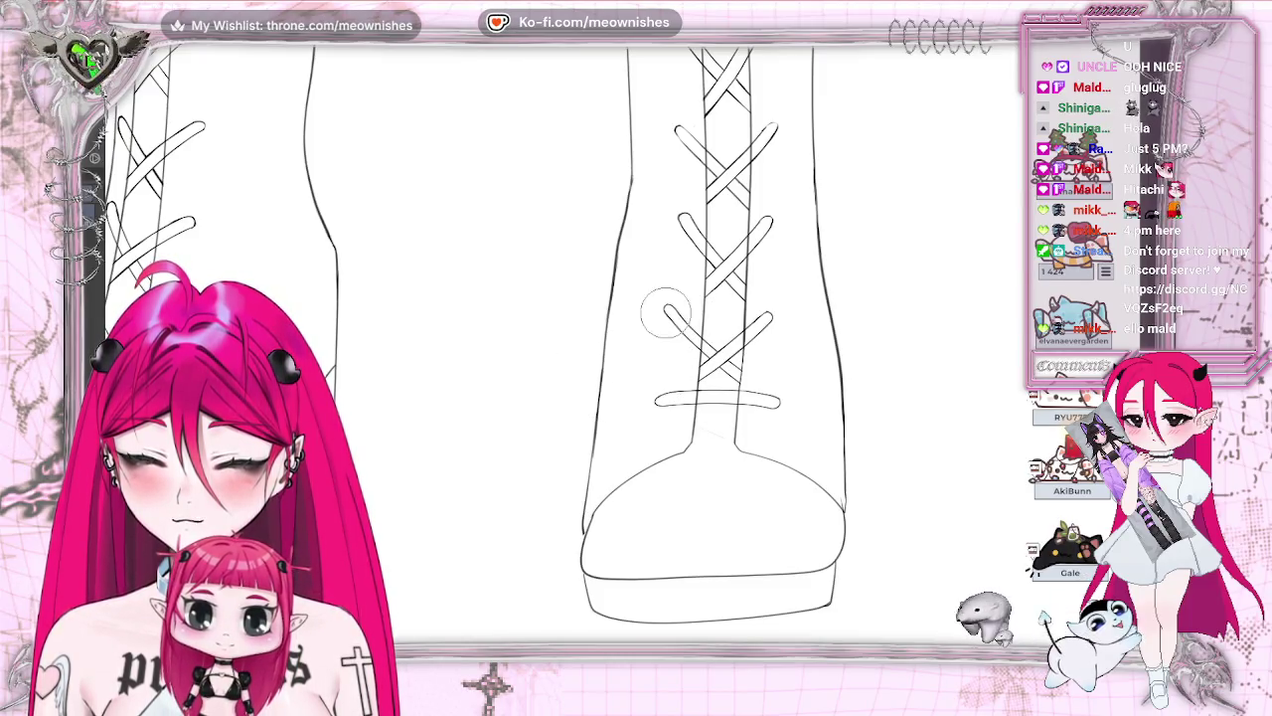
pyautogui.hotkey('ctrl', 'z')
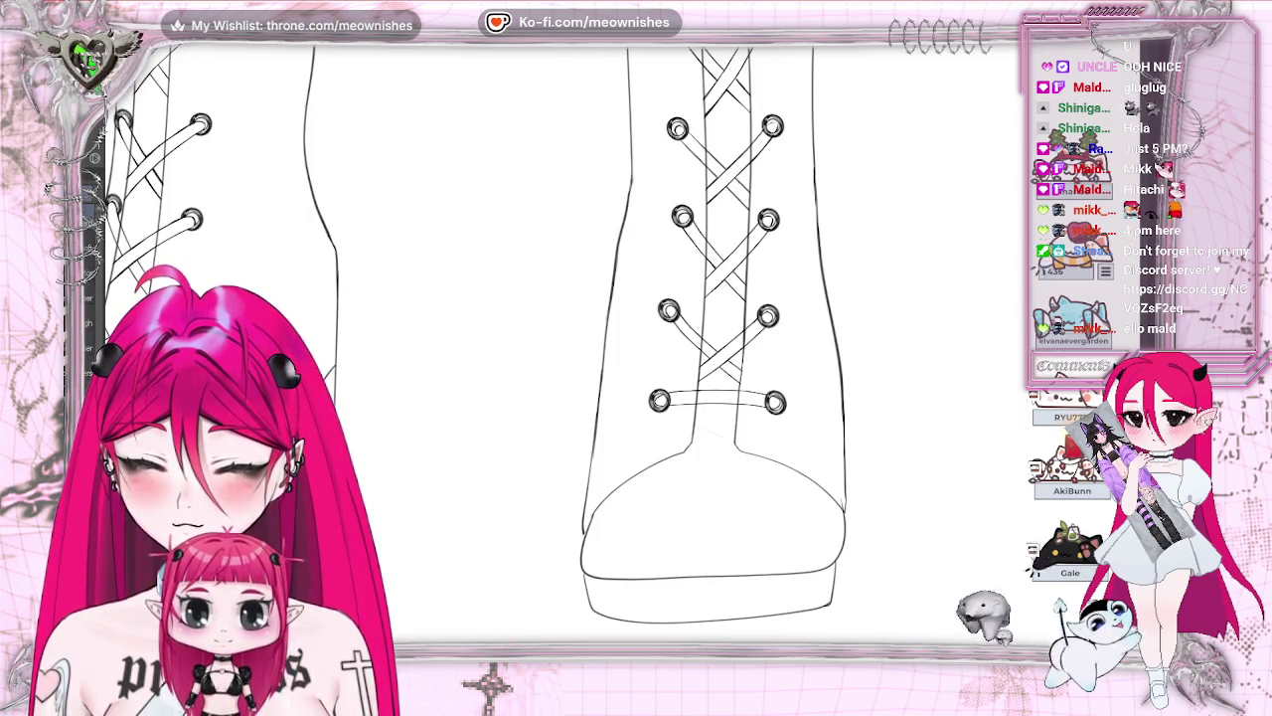
# Zoom in on the boot's lower lacing with Ctrl++ and scroll up slightly
pyautogui.hotkey('ctrl', '+')
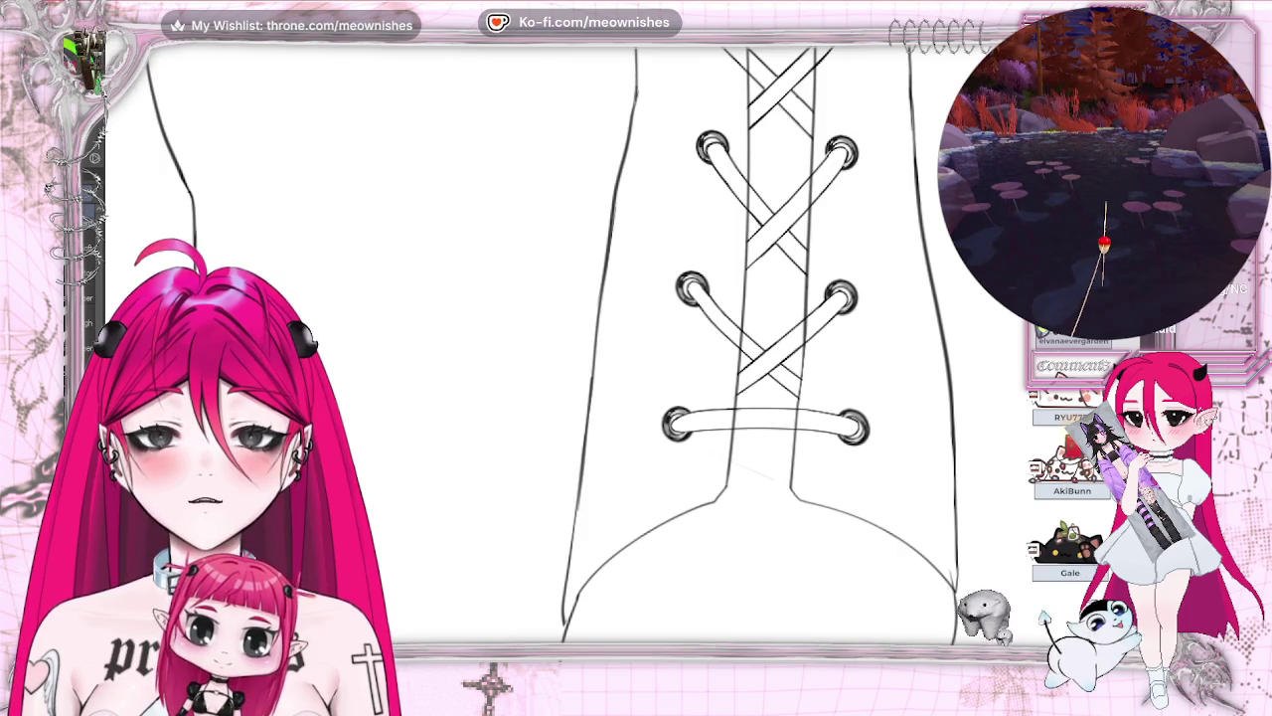
pyautogui.scroll(5, 761, 348)
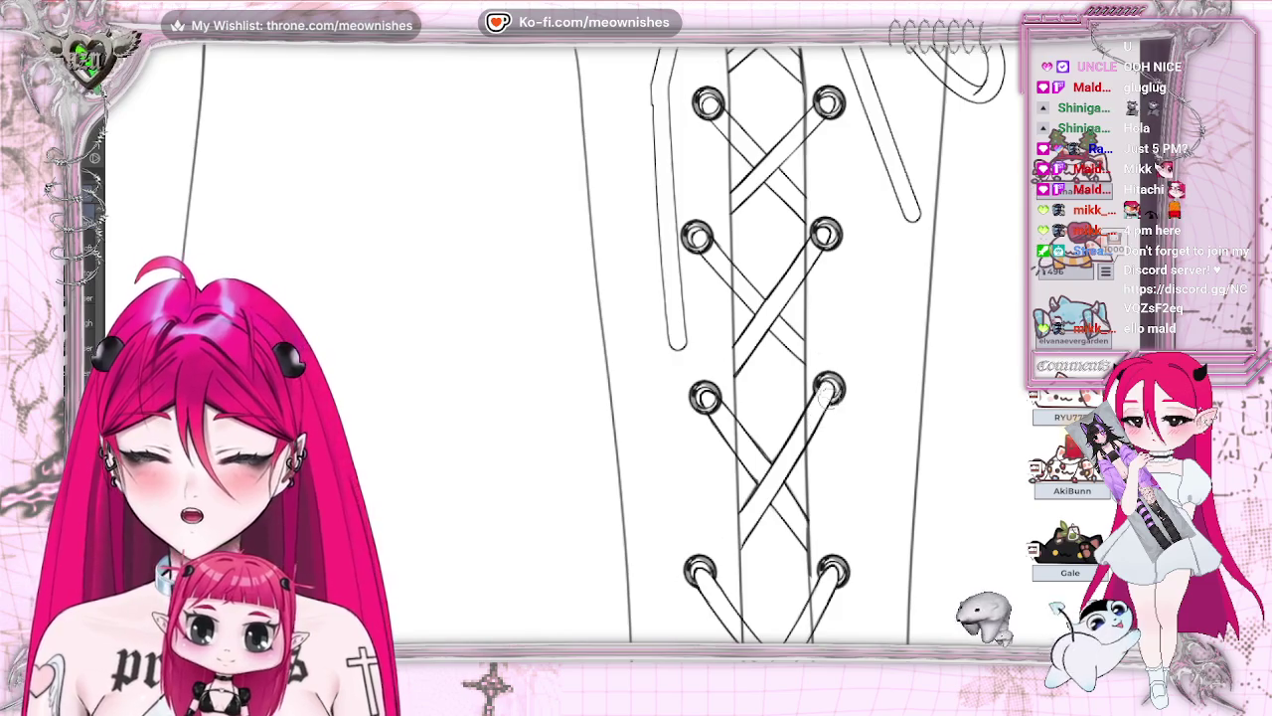
# Redraw the lace strand to reach the lower-right eyelet, then zoom out to both boots
pyautogui.moveTo(833, 387); pyautogui.dragTo(811, 417)
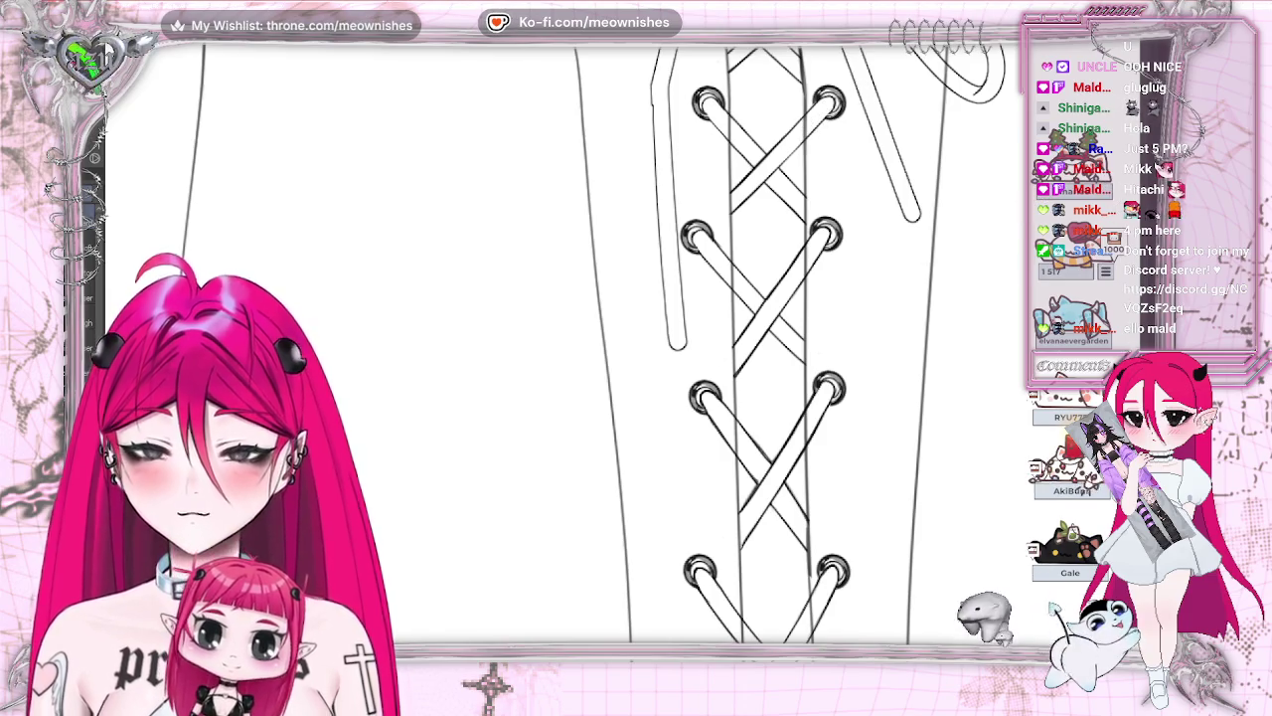
pyautogui.scroll(5, 746, 348)
pyautogui.scroll(2, 745, 348)
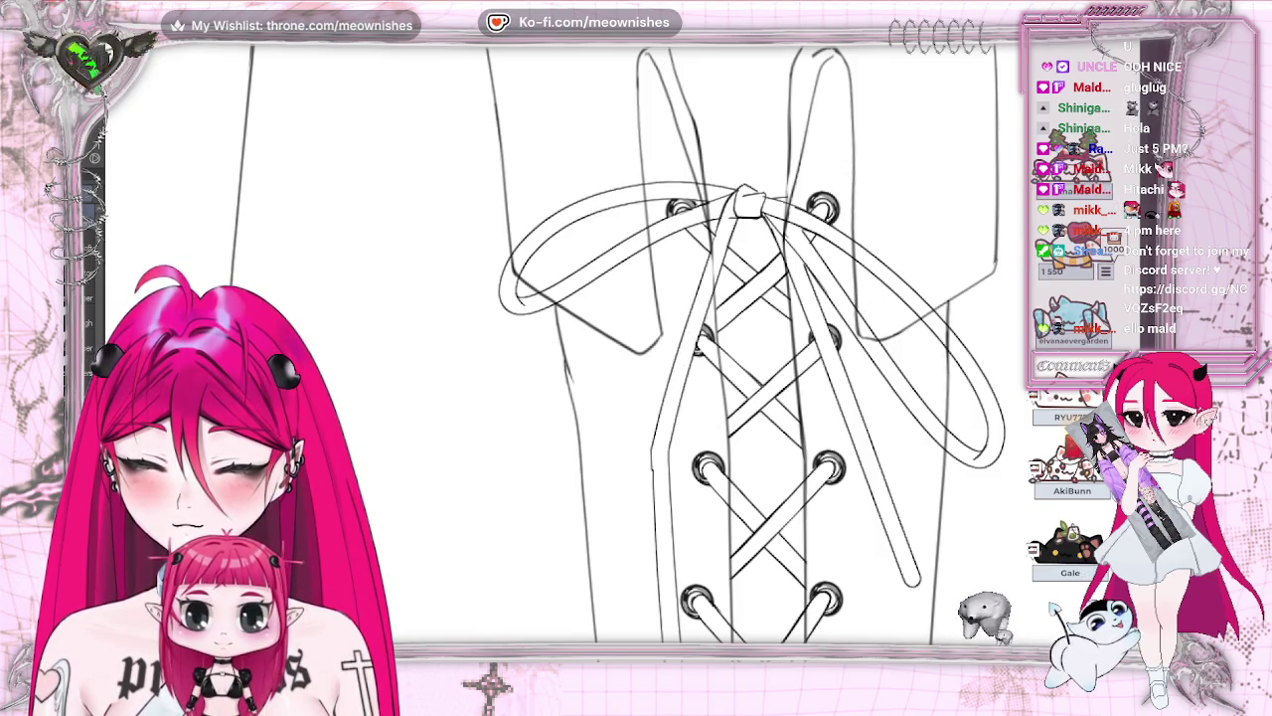
pyautogui.hotkey('ctrl', '-')
pyautogui.hotkey('ctrl', '-')
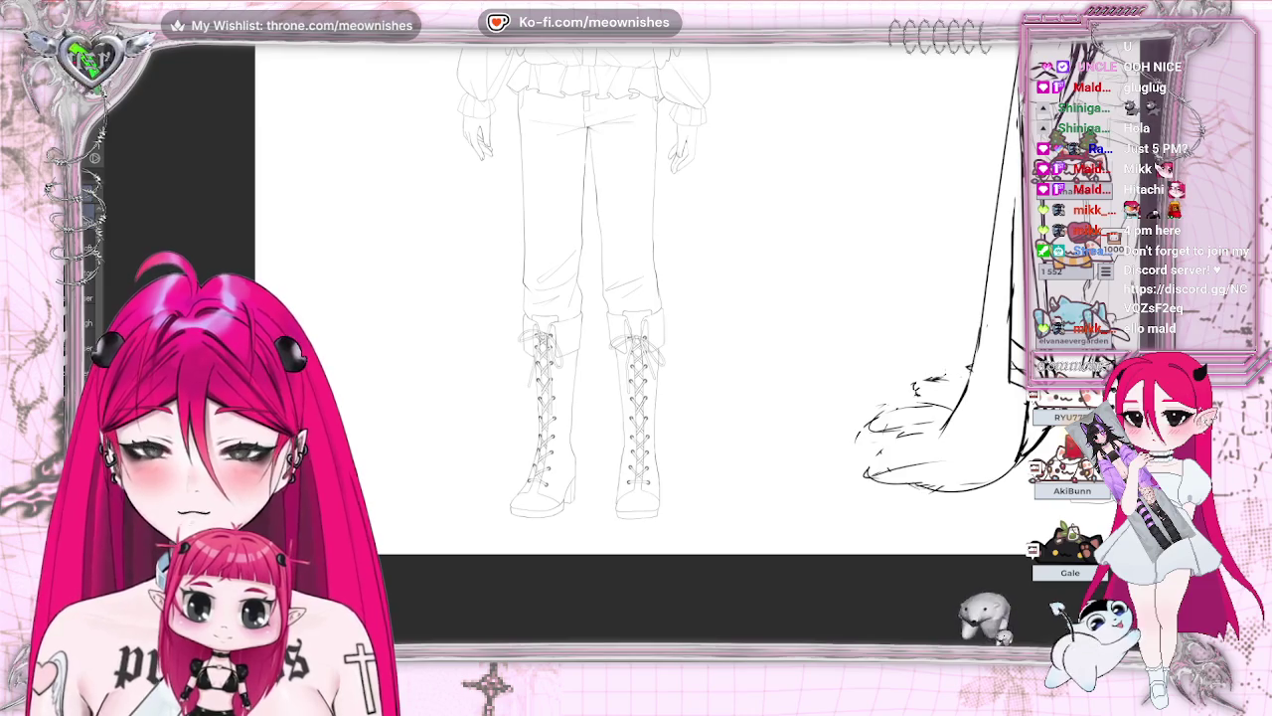
pyautogui.hotkey('ctrl', '+')
pyautogui.hotkey('ctrl', '-')
pyautogui.hotkey('ctrl', '-')
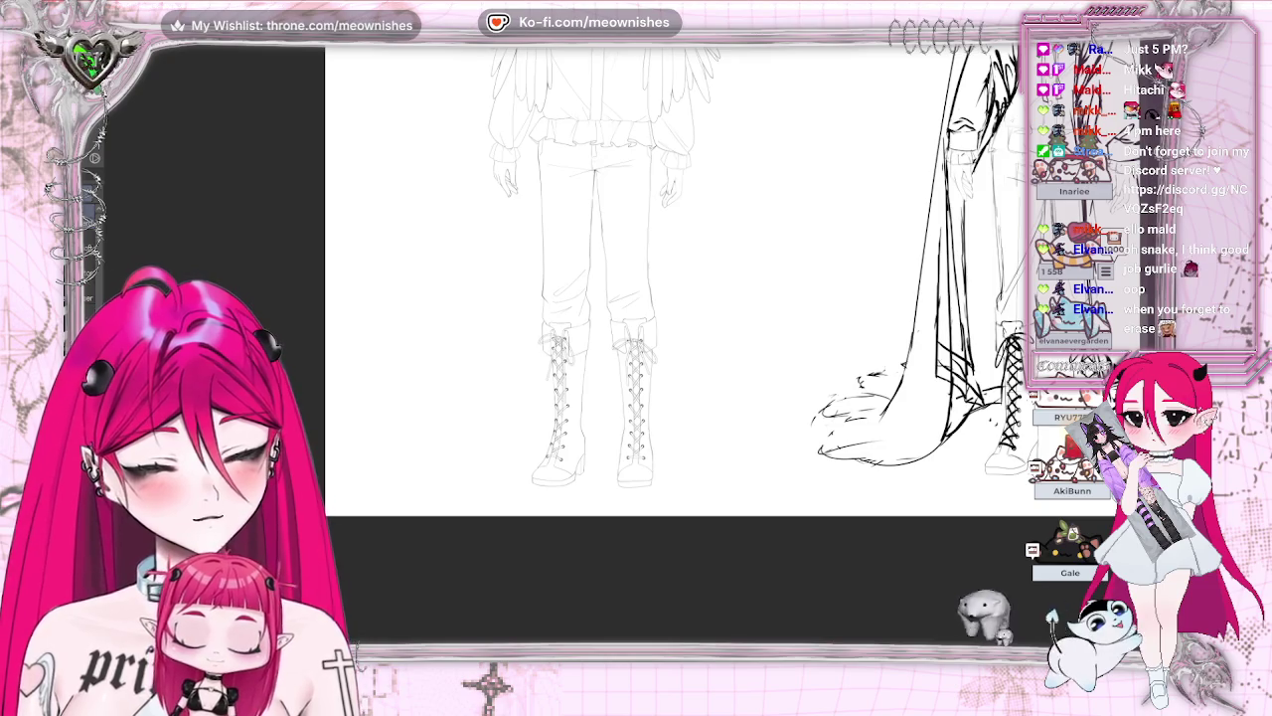
pyautogui.scroll(2, 636, 348)
pyautogui.scroll(1, 636, 348)
pyautogui.scroll(2, 637, 348)
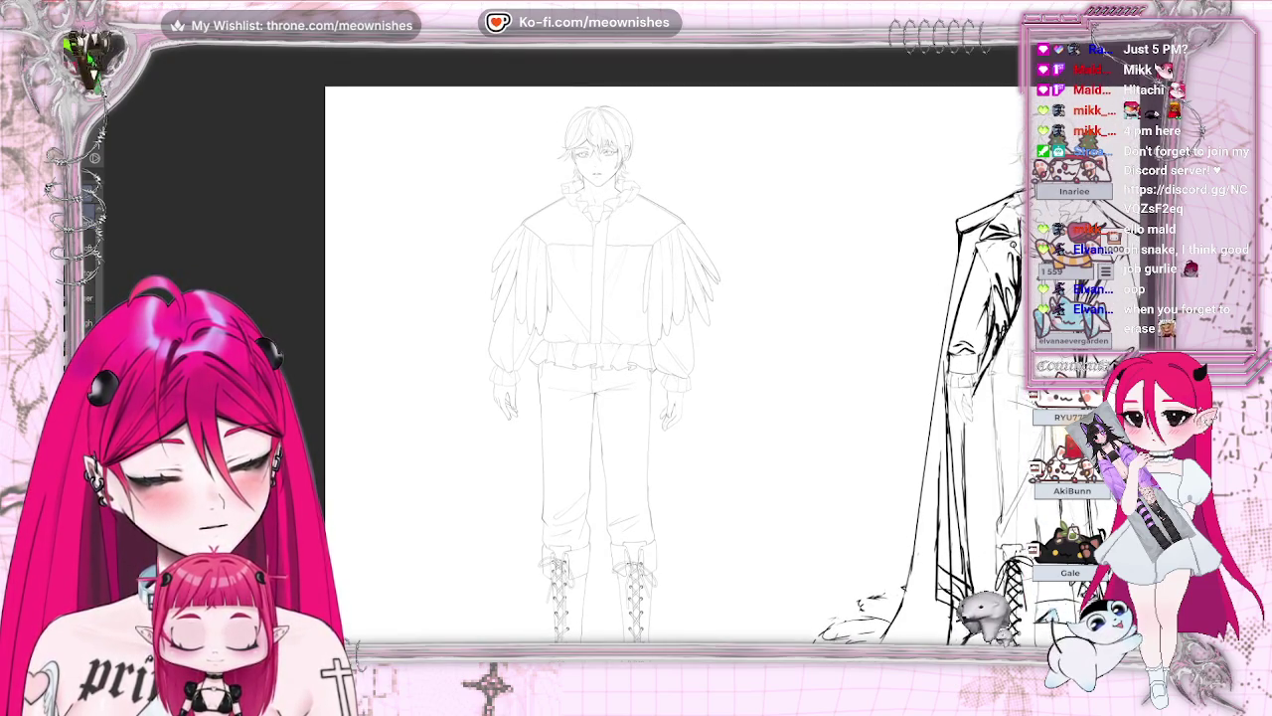
pyautogui.scroll(-1, 636, 348)
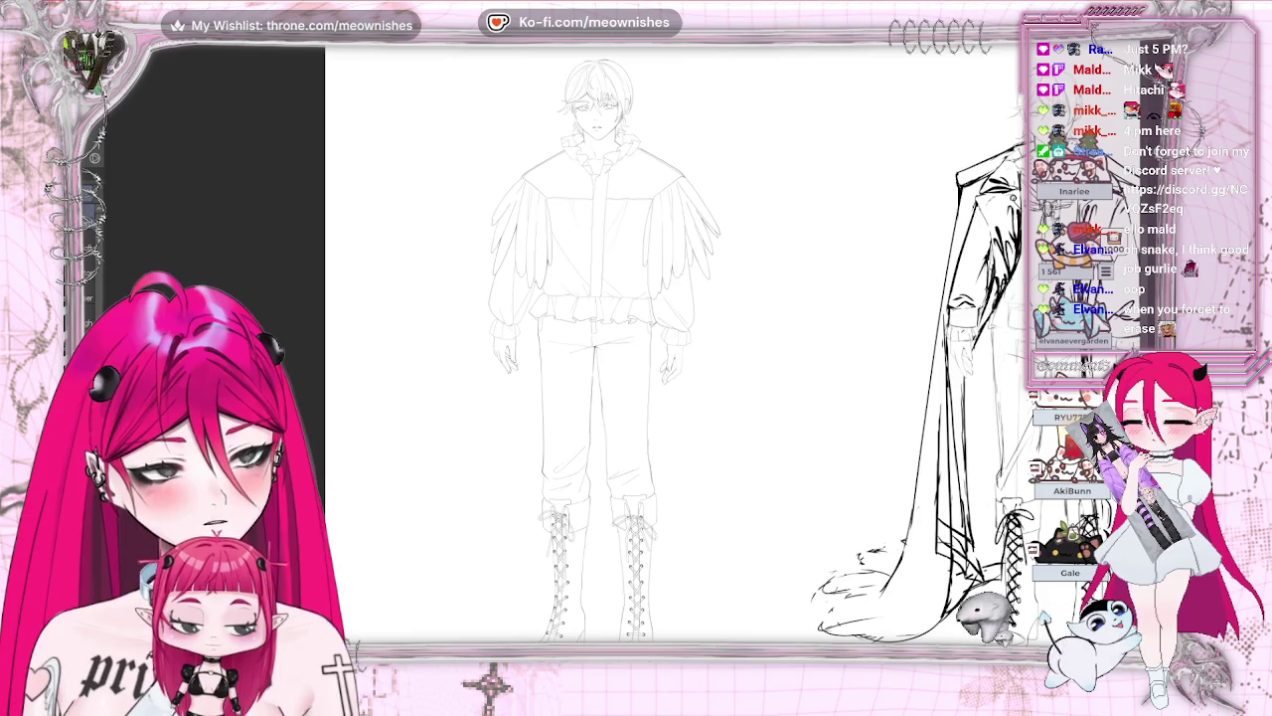
pyautogui.scroll(-2, 686, 348)
pyautogui.scroll(1, 686, 348)
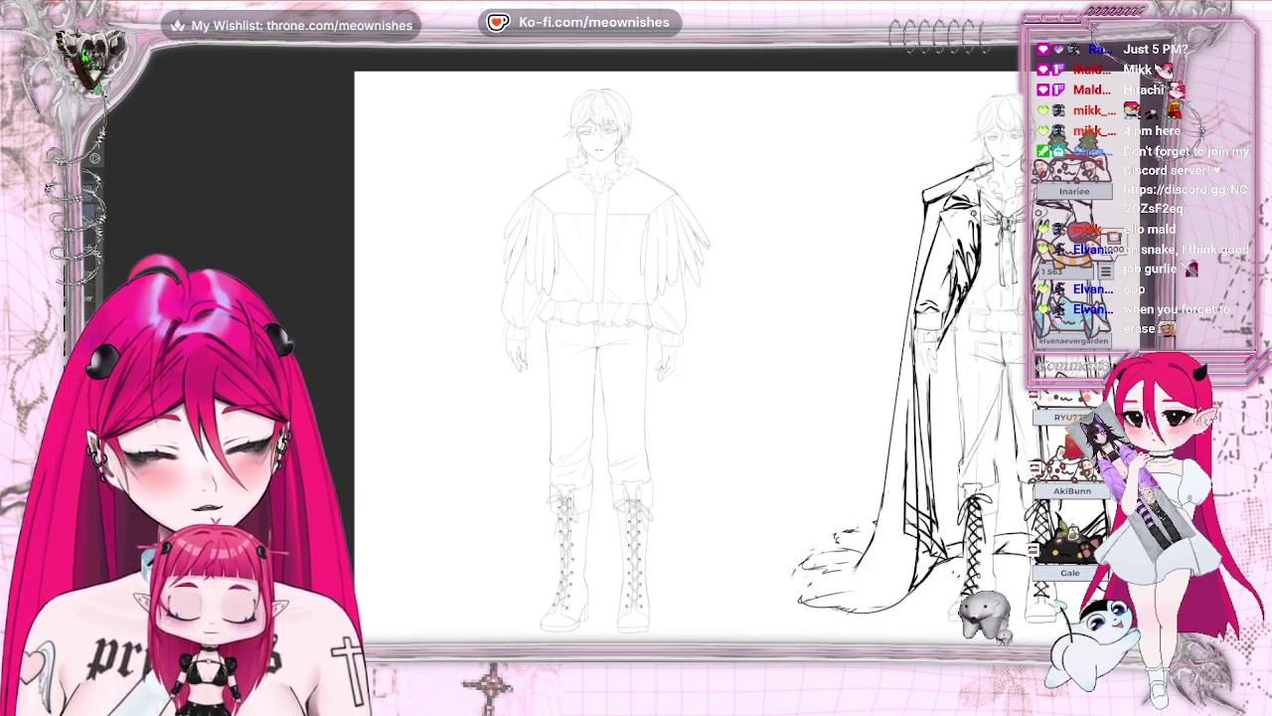
pyautogui.press('h')
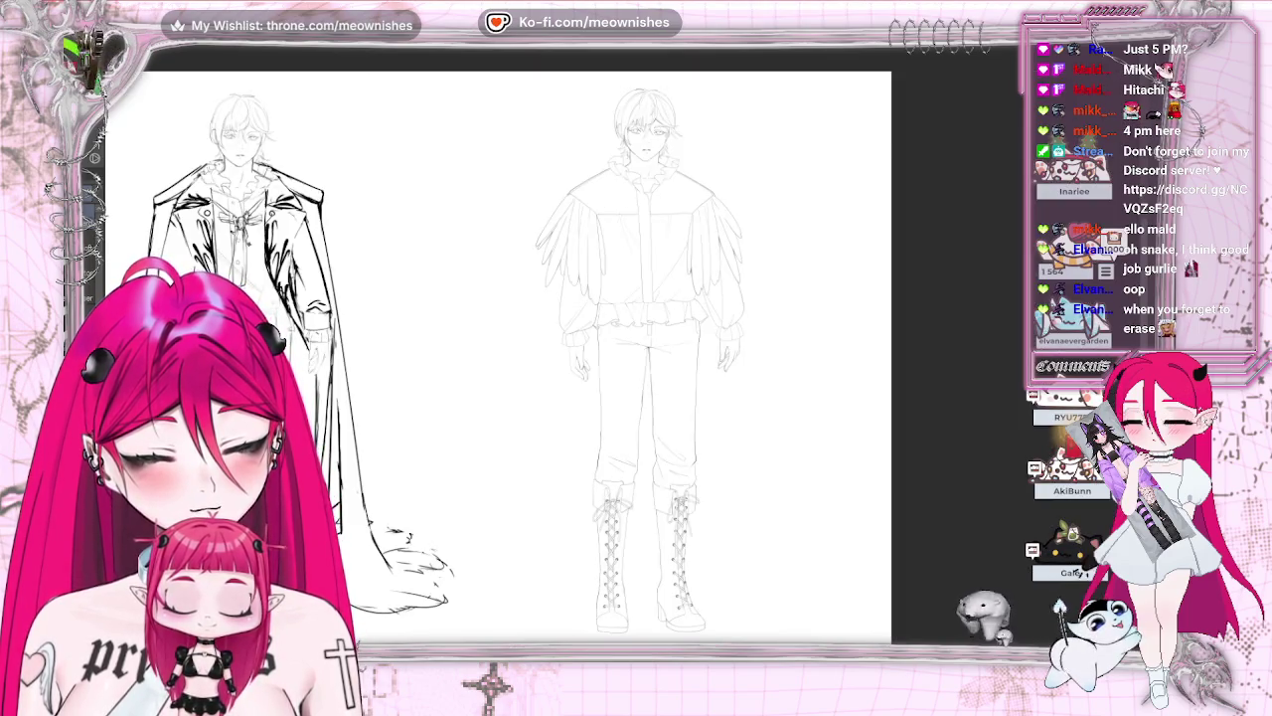
pyautogui.press('h')
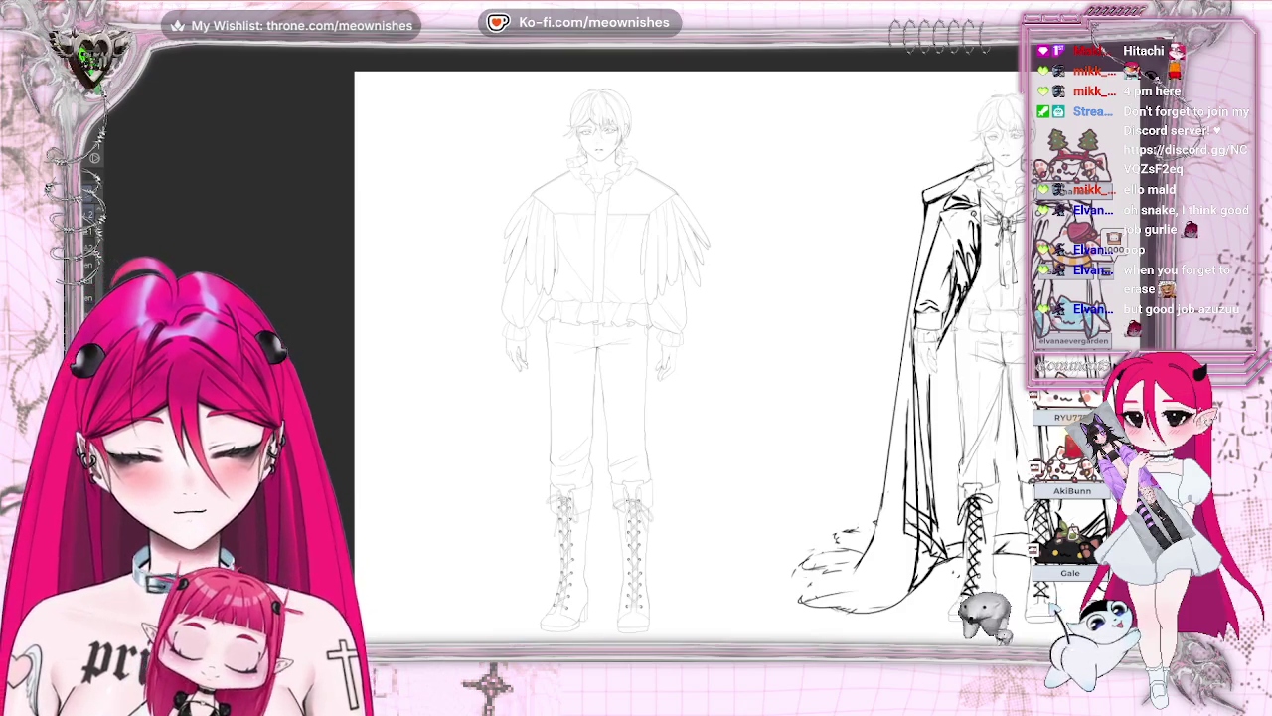
pyautogui.hscroll(2, 696, 358)
pyautogui.hscroll(6, 636, 358)
pyautogui.hscroll(4, 636, 358)
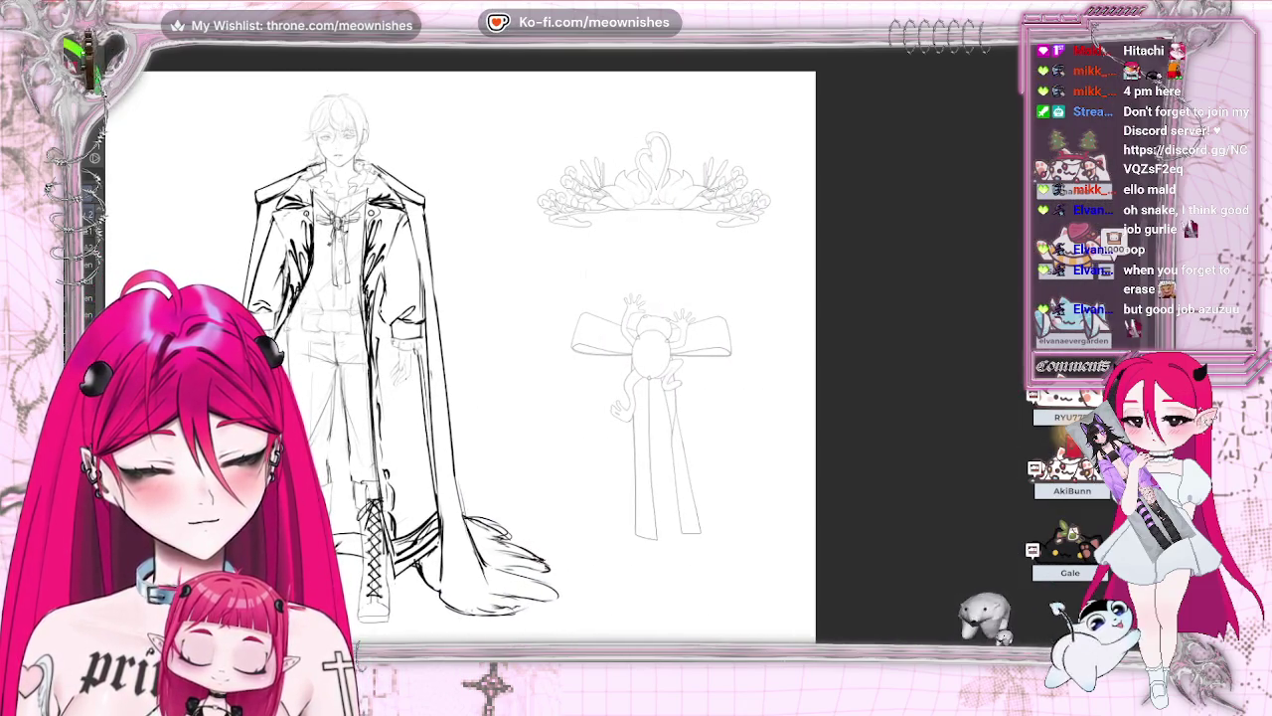
pyautogui.hscroll(-1, 467, 358)
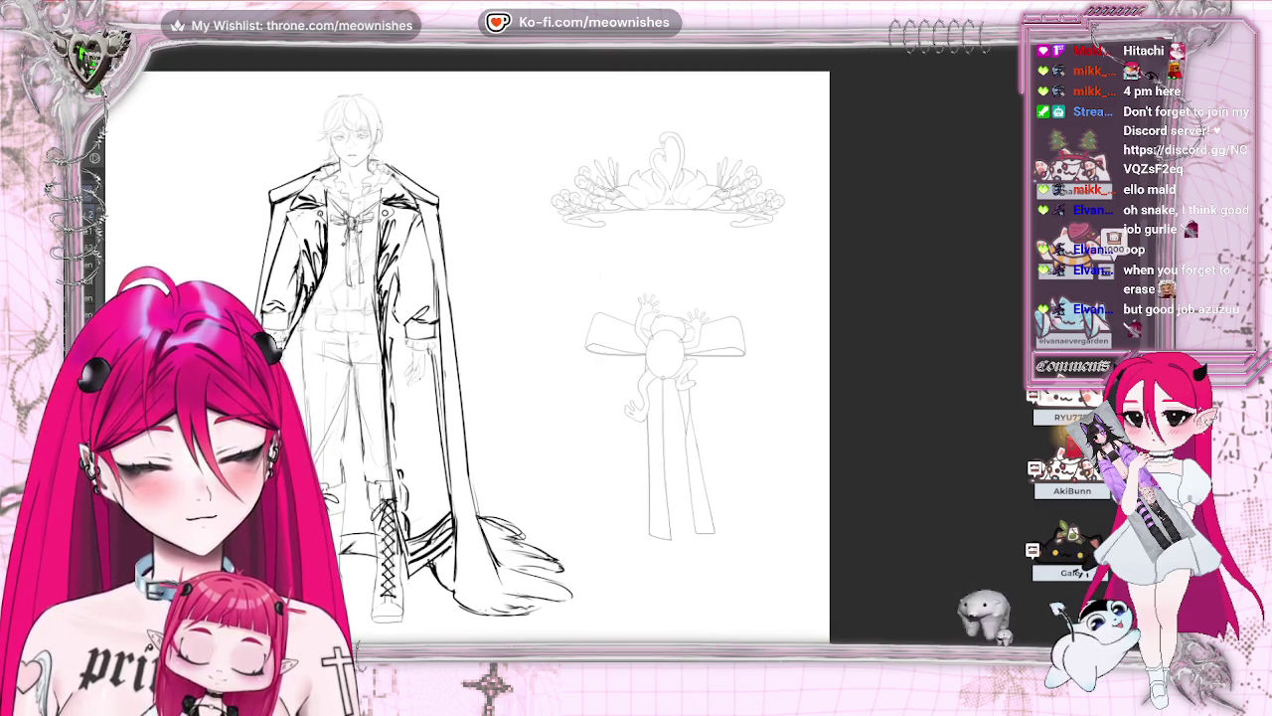
pyautogui.hscroll(-1, 547, 358)
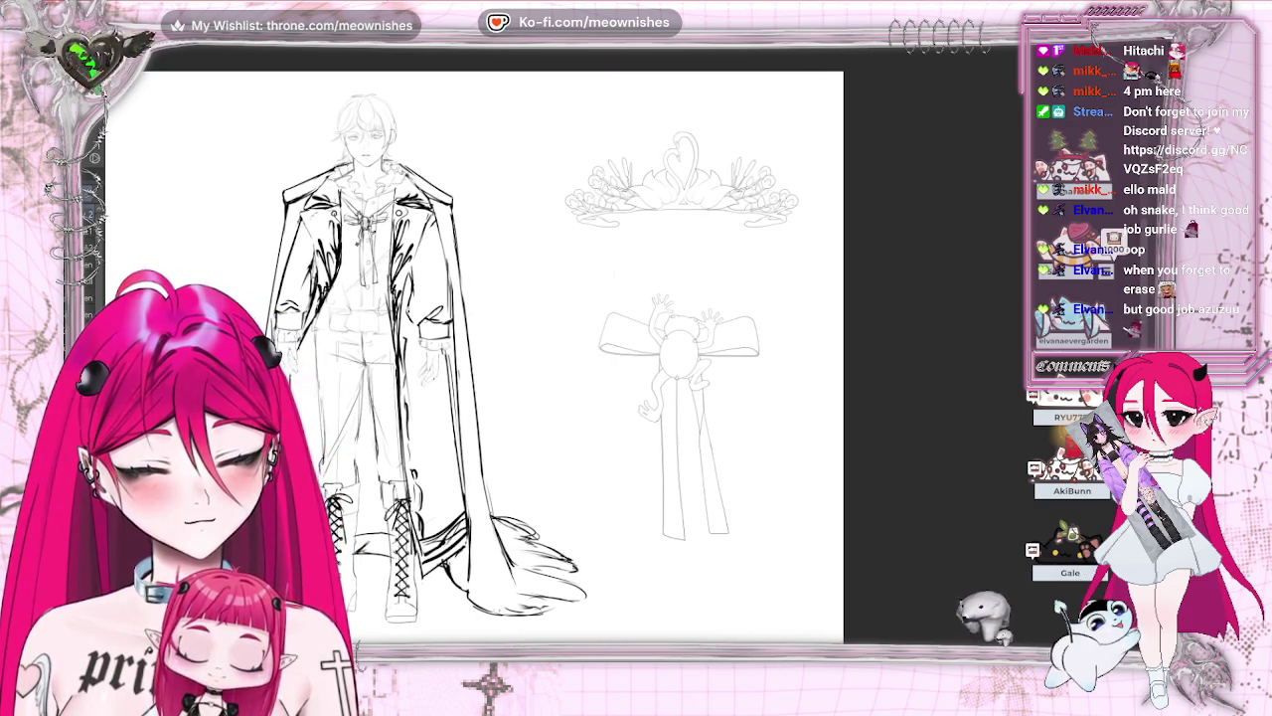
pyautogui.hscroll(-4, 636, 358)
pyautogui.hscroll(-8, 636, 358)
pyautogui.hscroll(1, 636, 358)
pyautogui.hscroll(1, 636, 357)
pyautogui.hscroll(1, 636, 358)
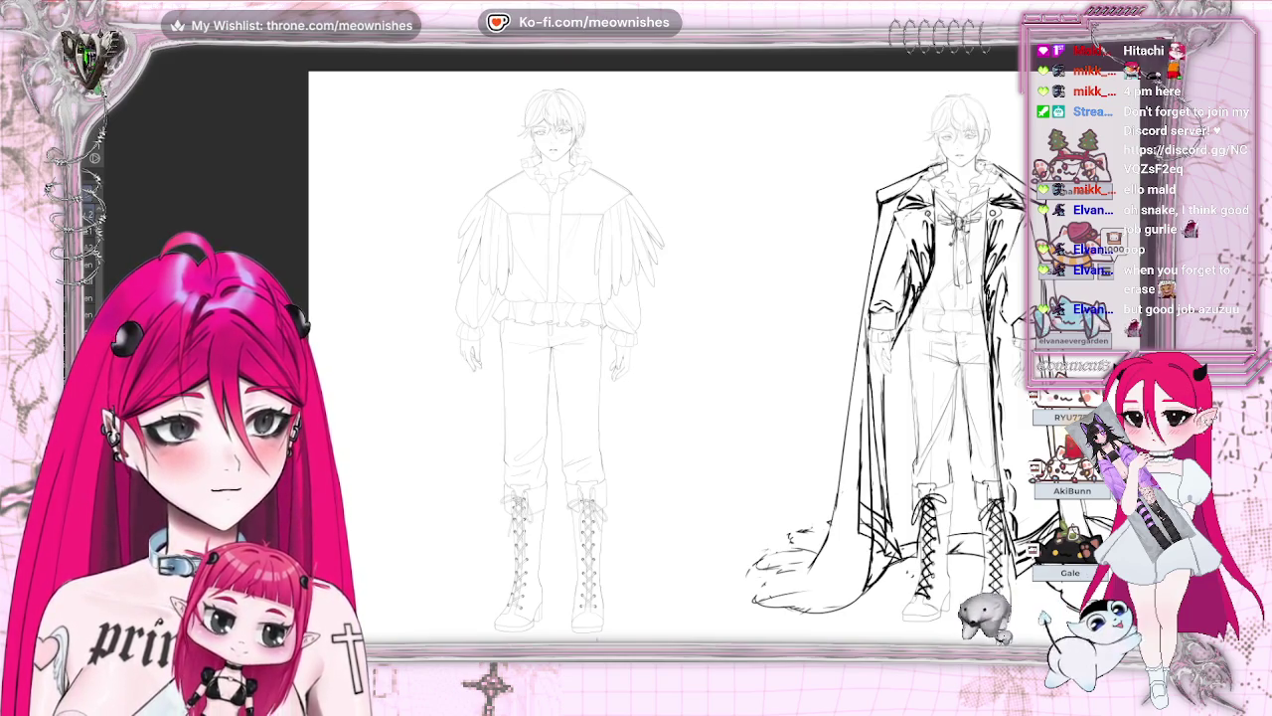
pyautogui.hotkey('ctrl', 'z')
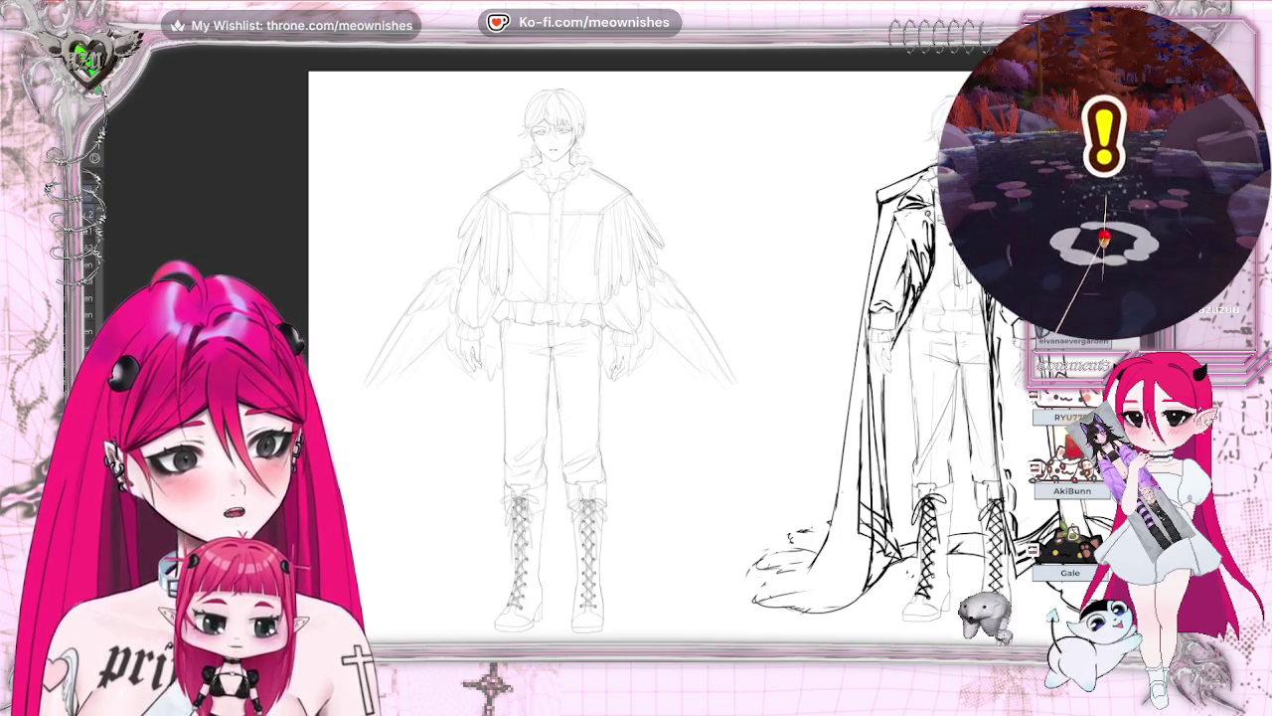
# Darken the left wing's outline with two pencil strokes along its edge
pyautogui.scroll(5, 617, 349)
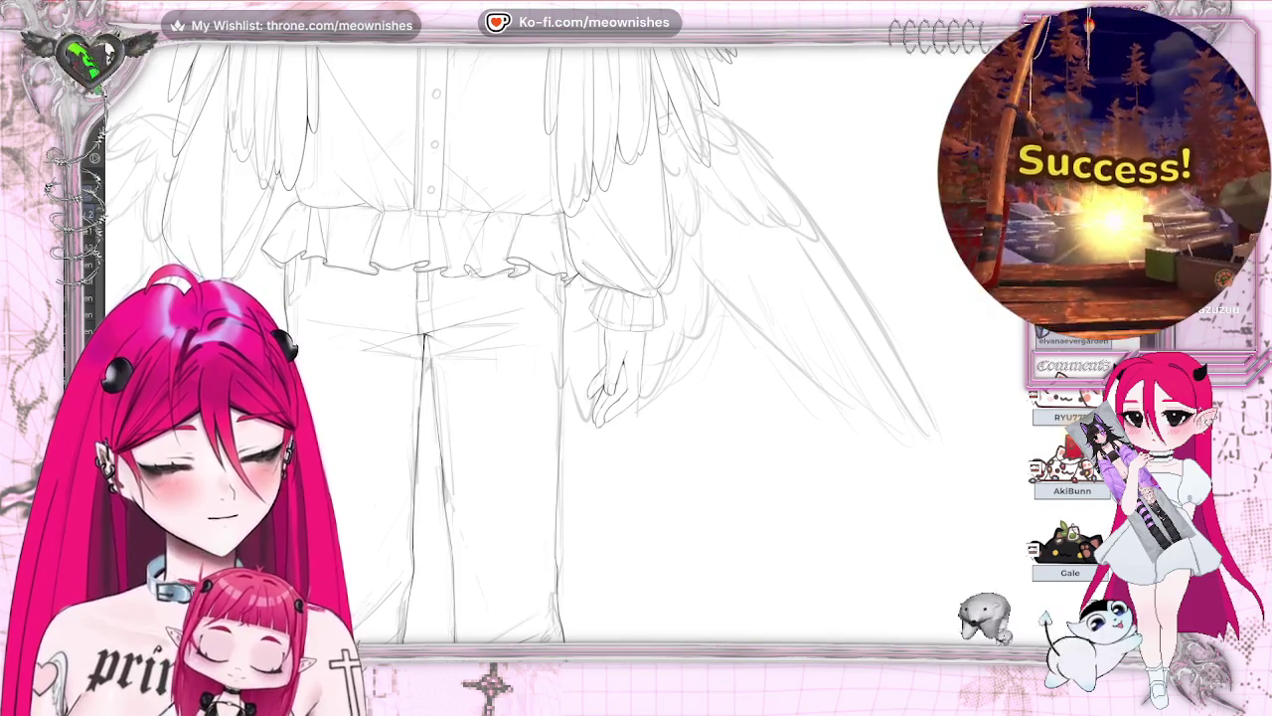
pyautogui.hscroll(-5, 577, 344)
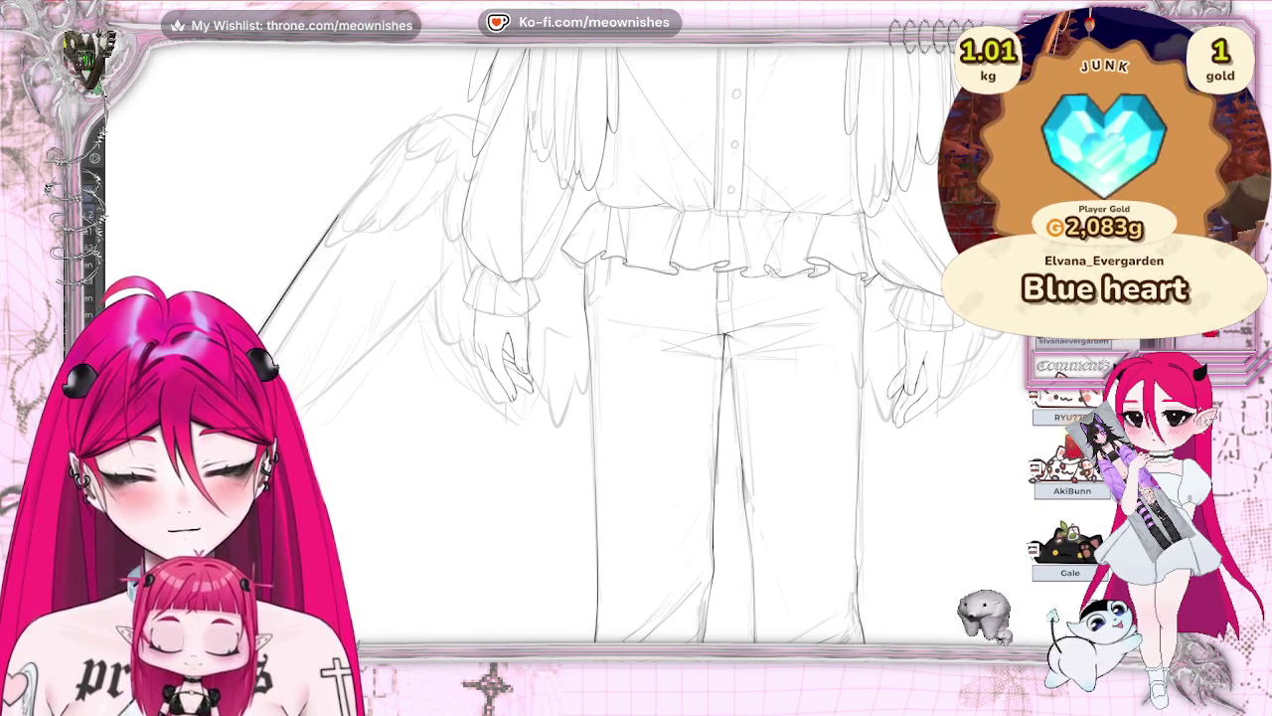
pyautogui.moveTo(338, 213); pyautogui.dragTo(261, 331)
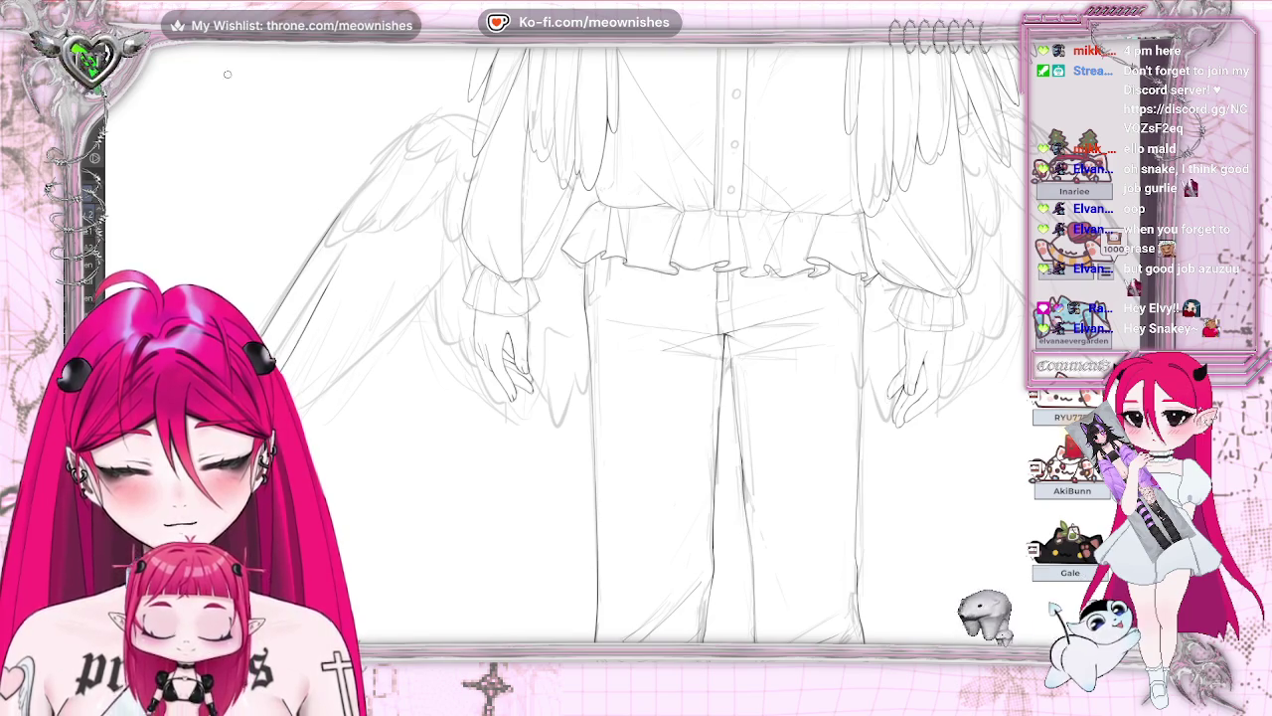
pyautogui.moveTo(338, 221); pyautogui.dragTo(281, 300)
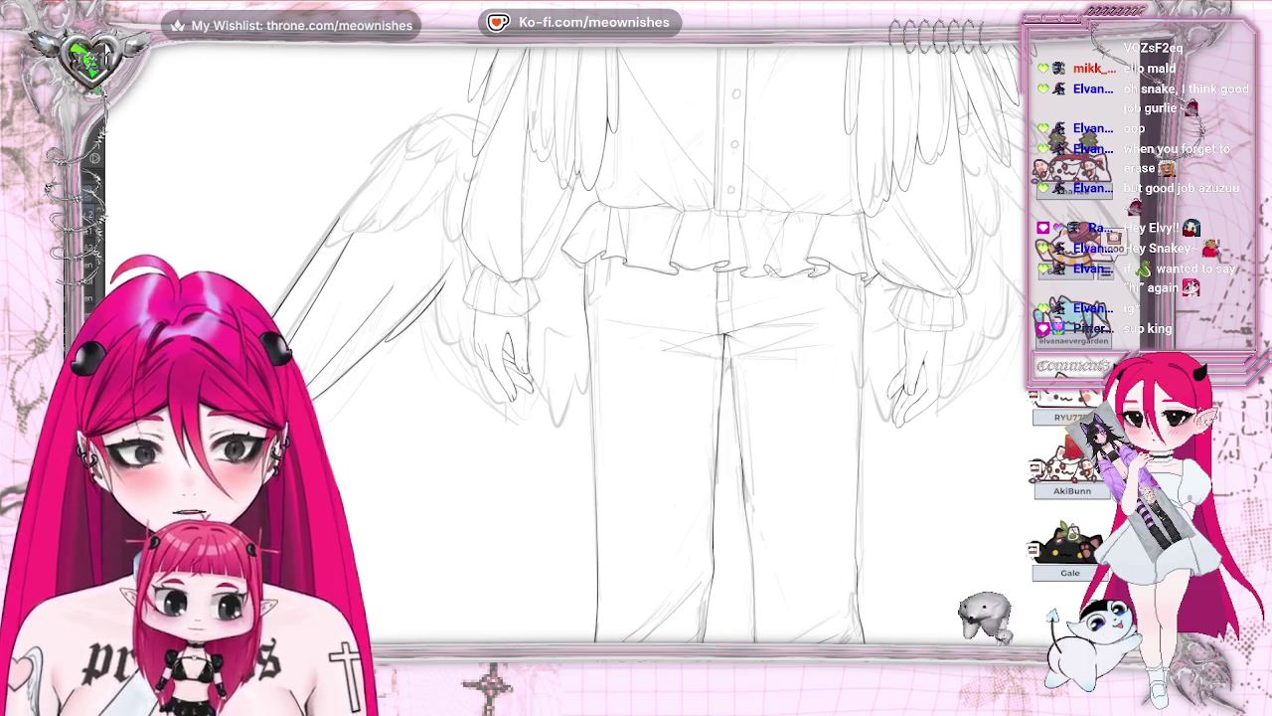
# Undo the two earlier wing strokes and redraw the left wing's top edge and tip darker
pyautogui.hotkey('ctrl', 'z')
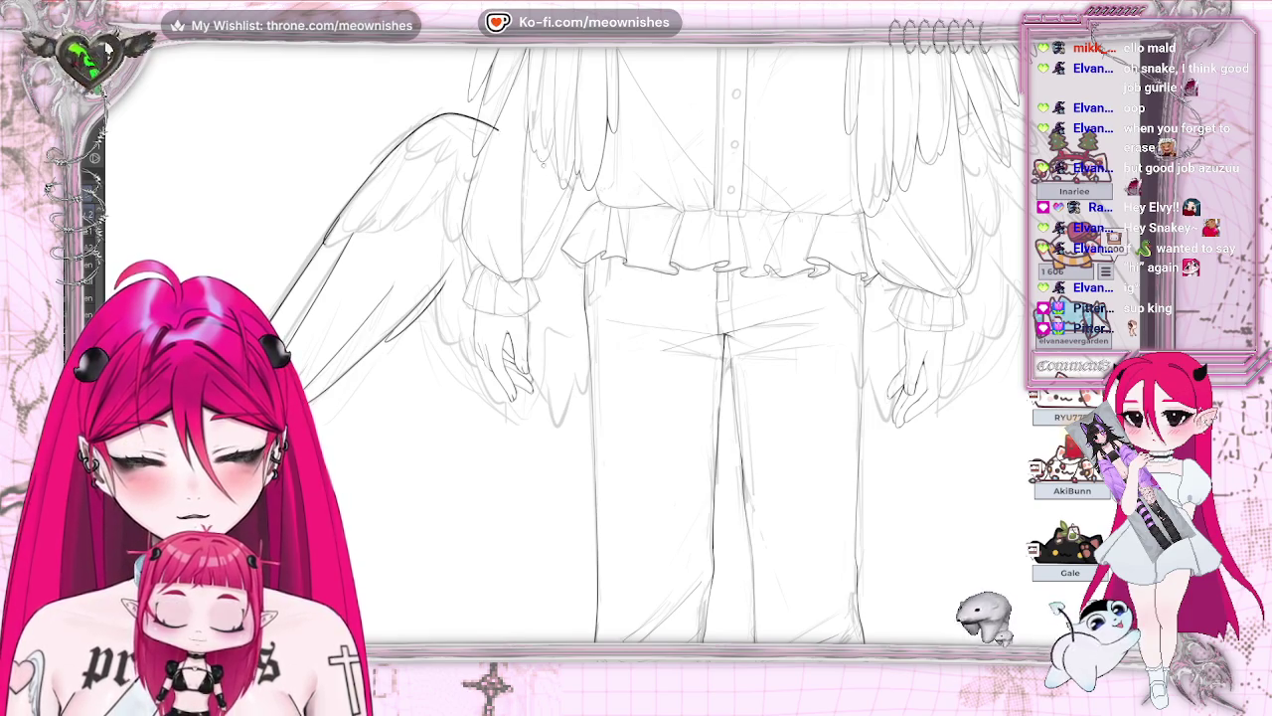
pyautogui.hotkey('ctrl', 'z')
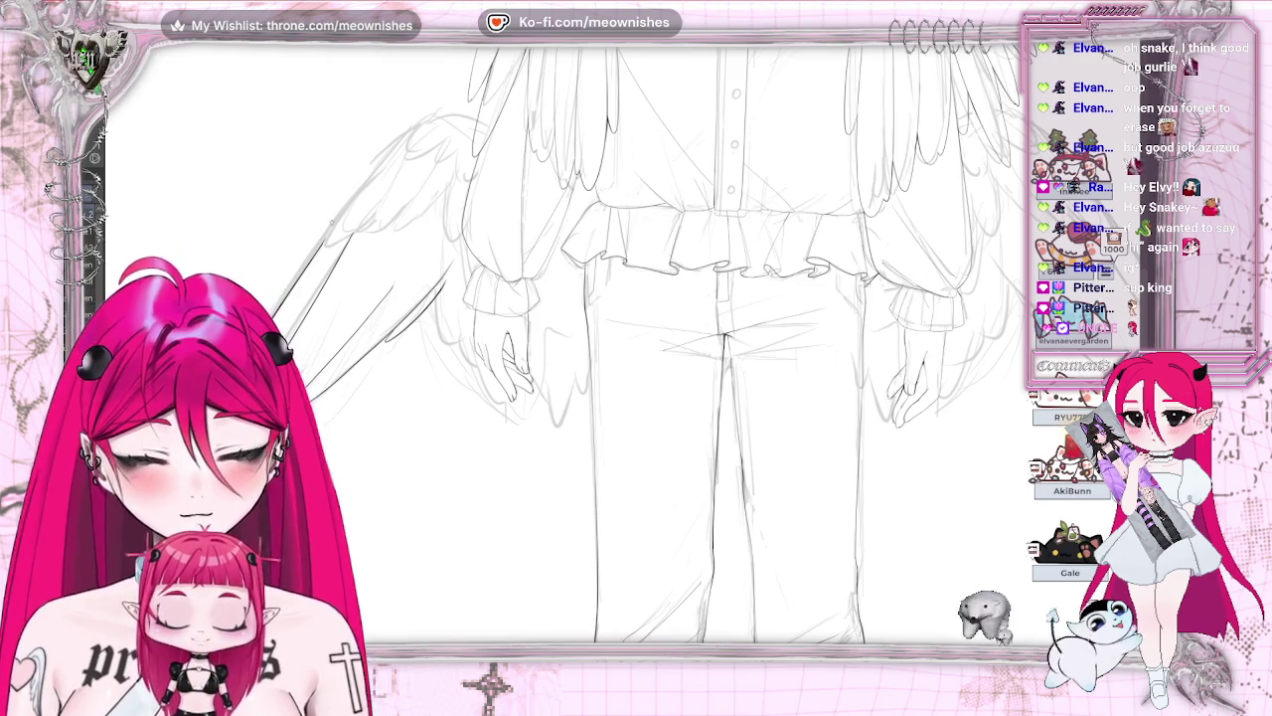
pyautogui.moveTo(431, 118); pyautogui.dragTo(393, 149)
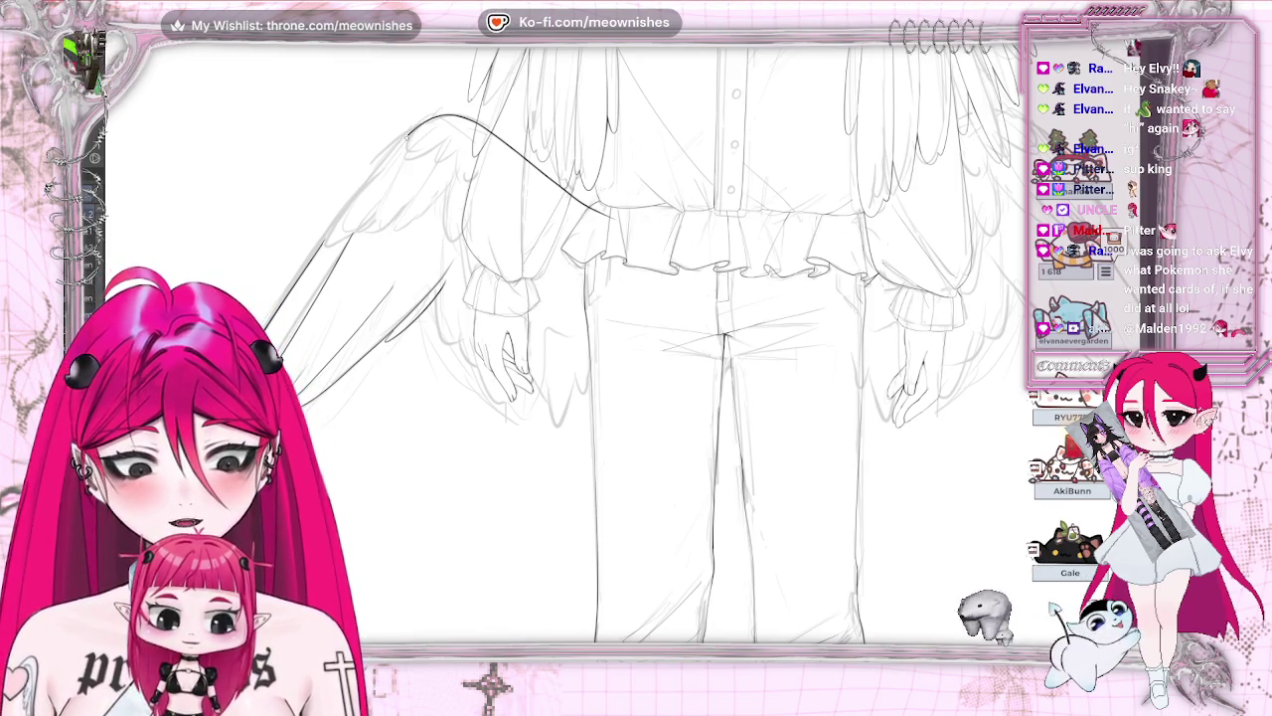
pyautogui.moveTo(407, 147); pyautogui.dragTo(452, 133)
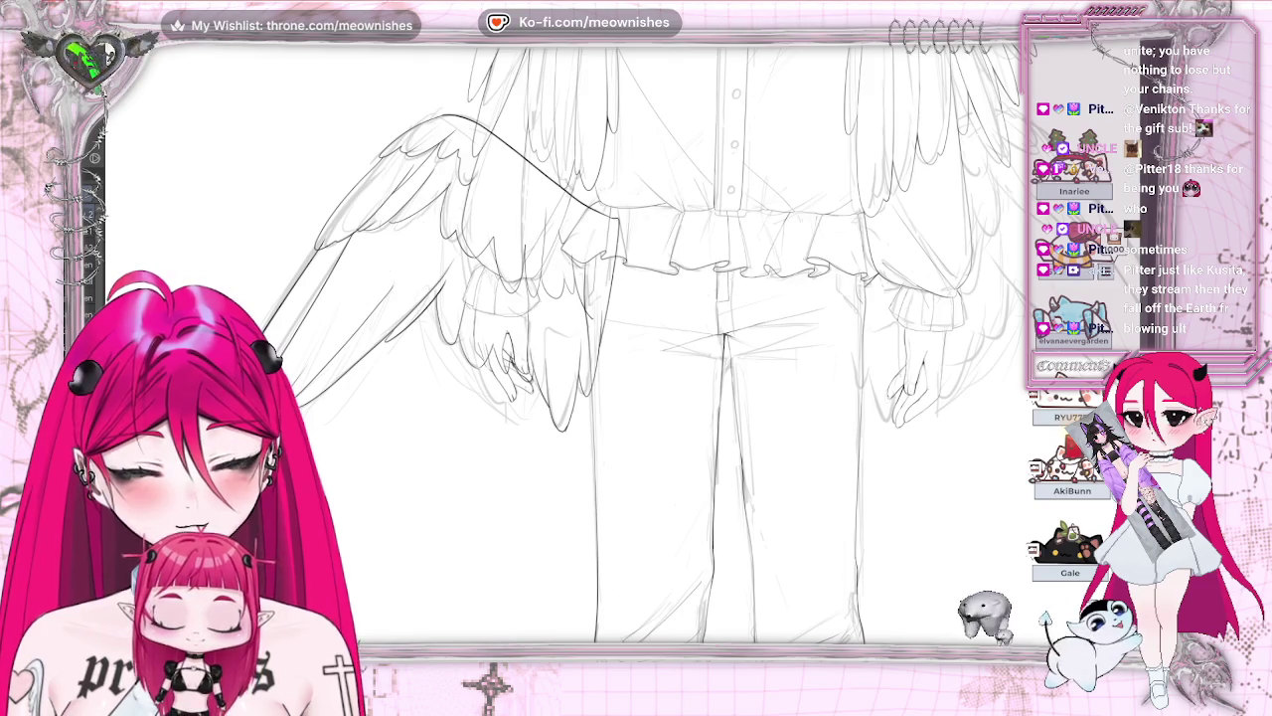
pyautogui.scroll(-3, 716, 348)
pyautogui.scroll(-2, 716, 348)
pyautogui.scroll(2, 656, 347)
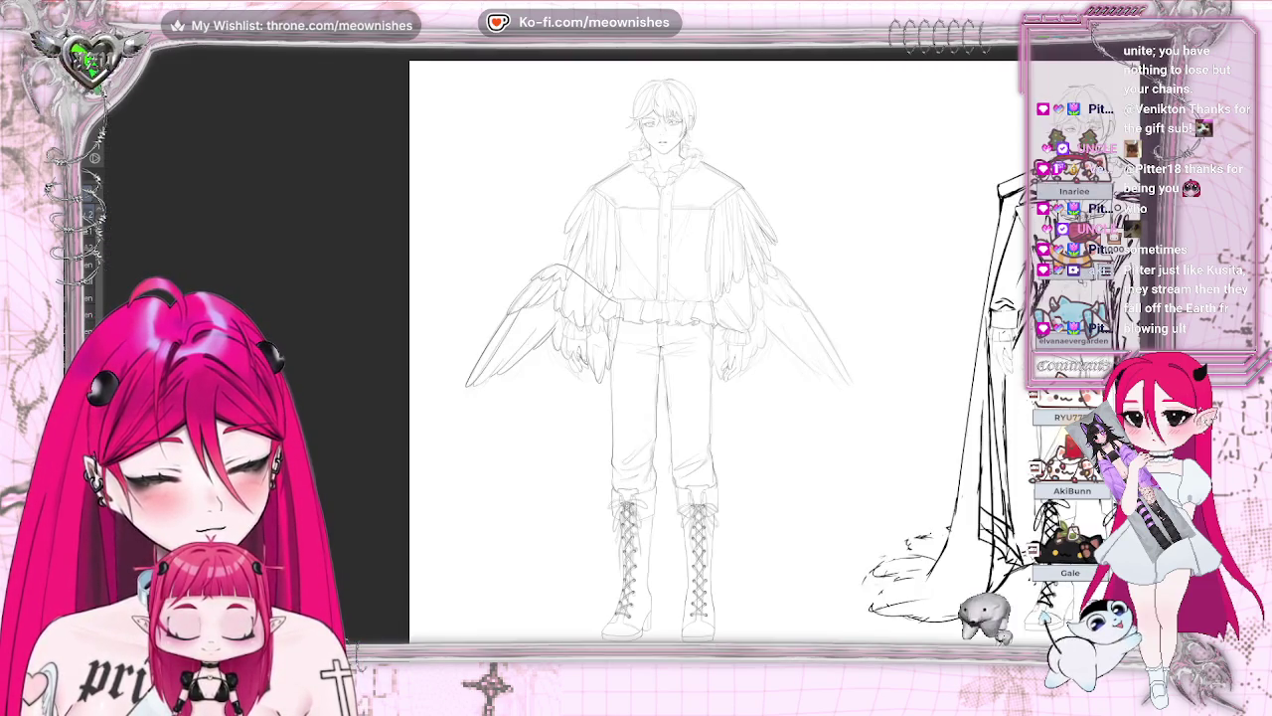
pyautogui.press('h')
pyautogui.press('h')
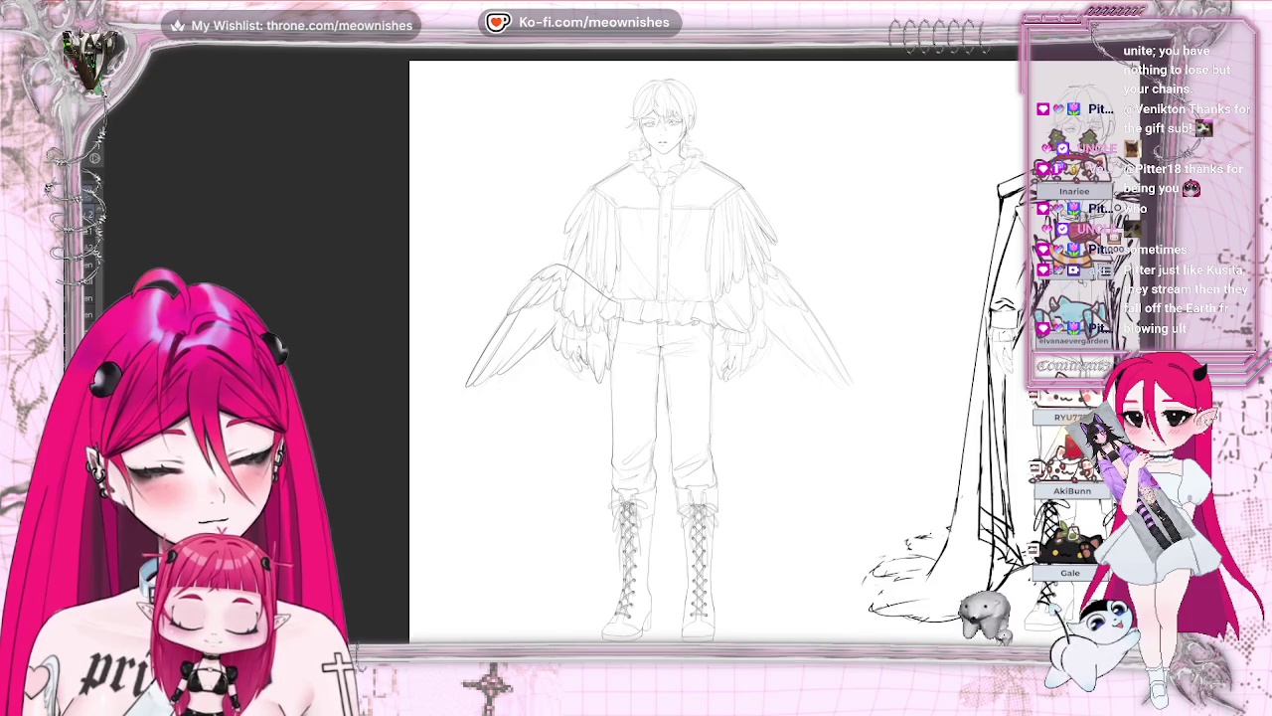
pyautogui.scroll(-3, 716, 348)
pyautogui.scroll(3, 716, 348)
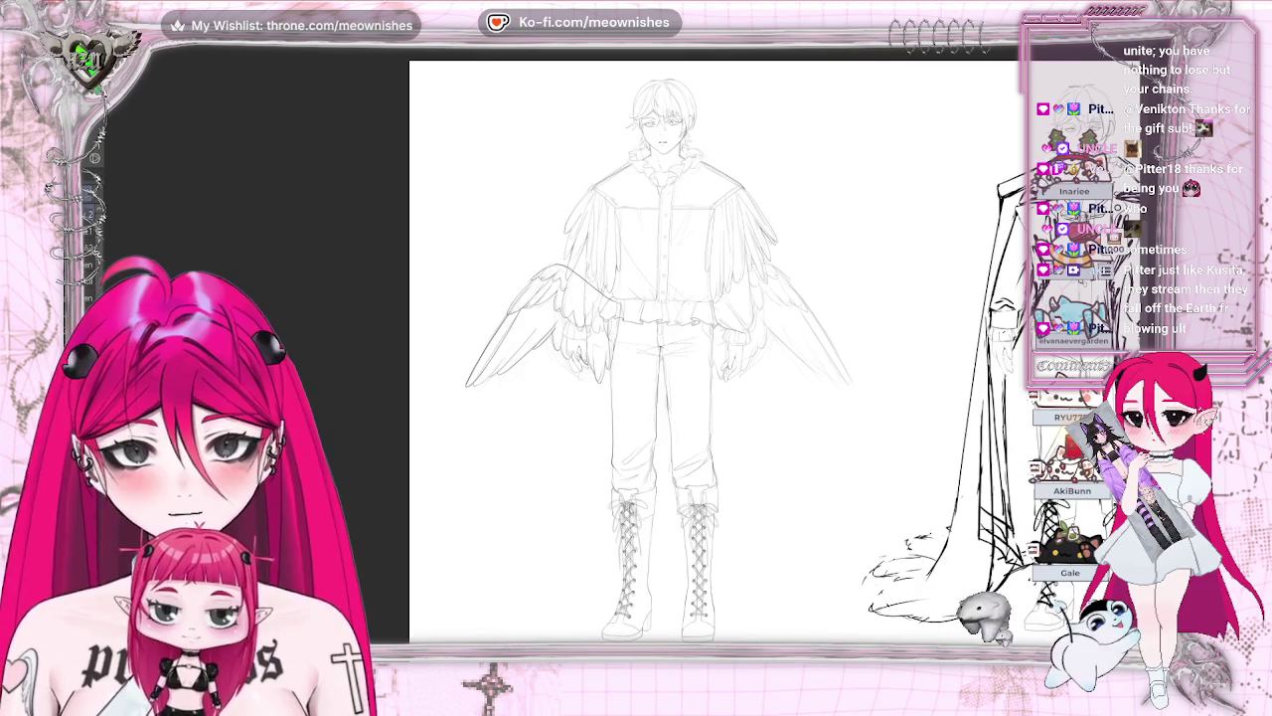
pyautogui.hscroll(3, 636, 348)
pyautogui.hscroll(2, 636, 348)
pyautogui.hscroll(2, 636, 348)
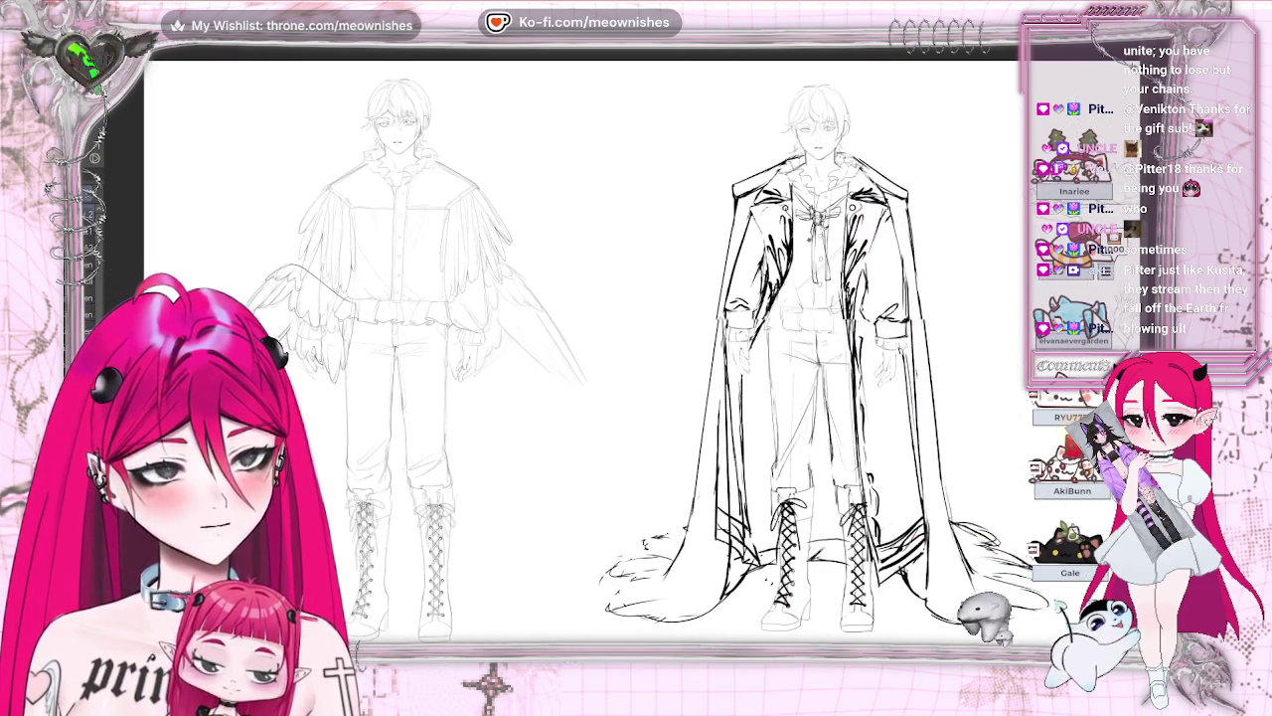
pyautogui.hscroll(1, 637, 348)
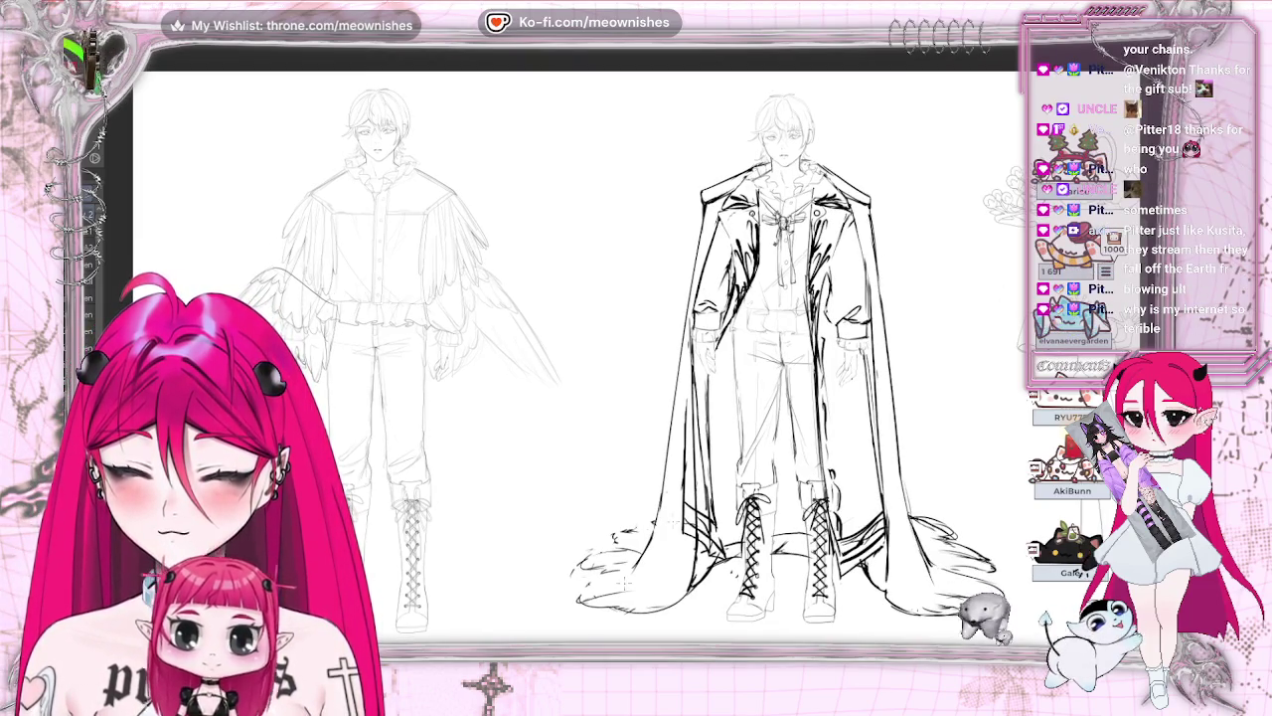
pyautogui.hscroll(-3, 636, 358)
pyautogui.hscroll(4, 636, 358)
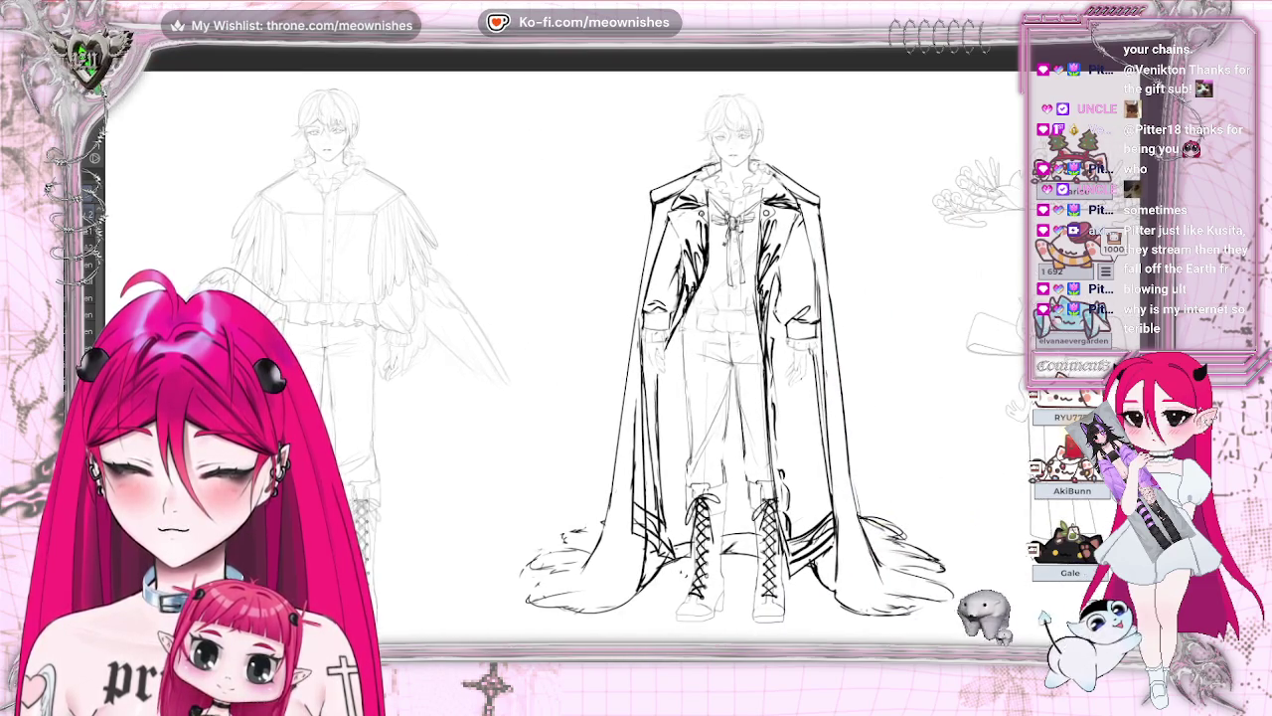
pyautogui.hscroll(2, 696, 358)
pyautogui.hscroll(2, 696, 358)
pyautogui.hscroll(-1, 666, 358)
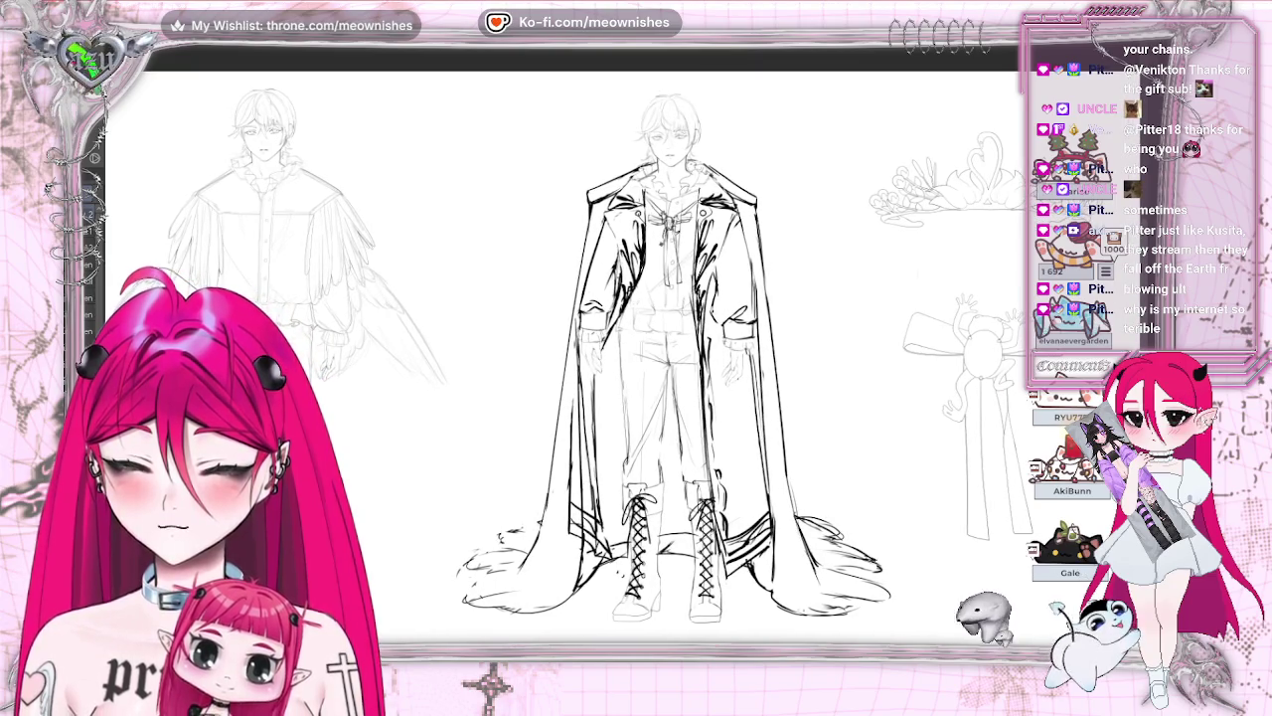